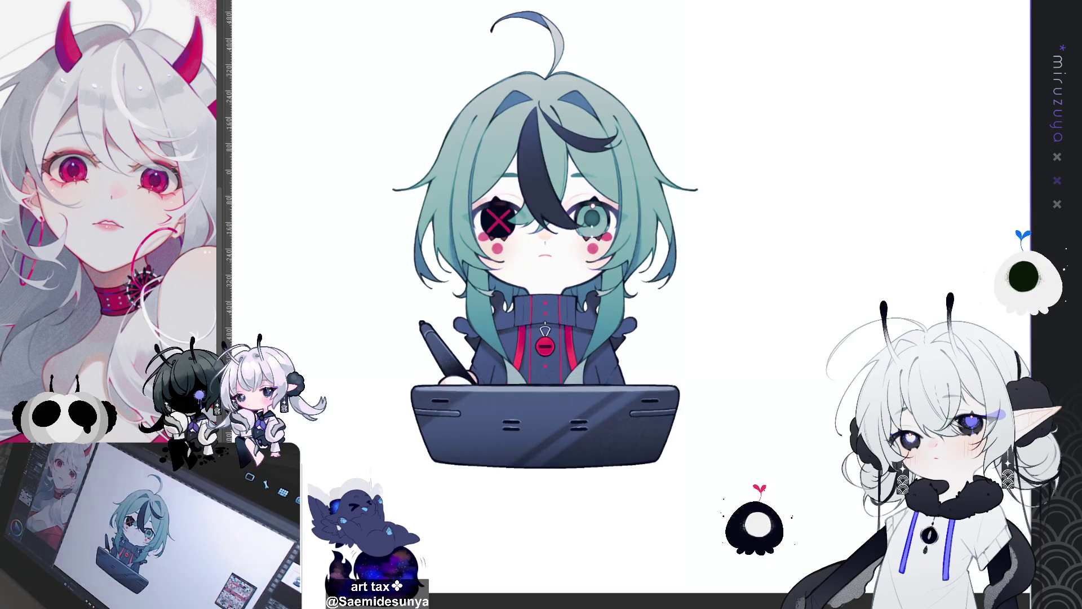
Shift the view up and right to frame the pillows behind the character
left_click_drag(545, 237, 580, 199)
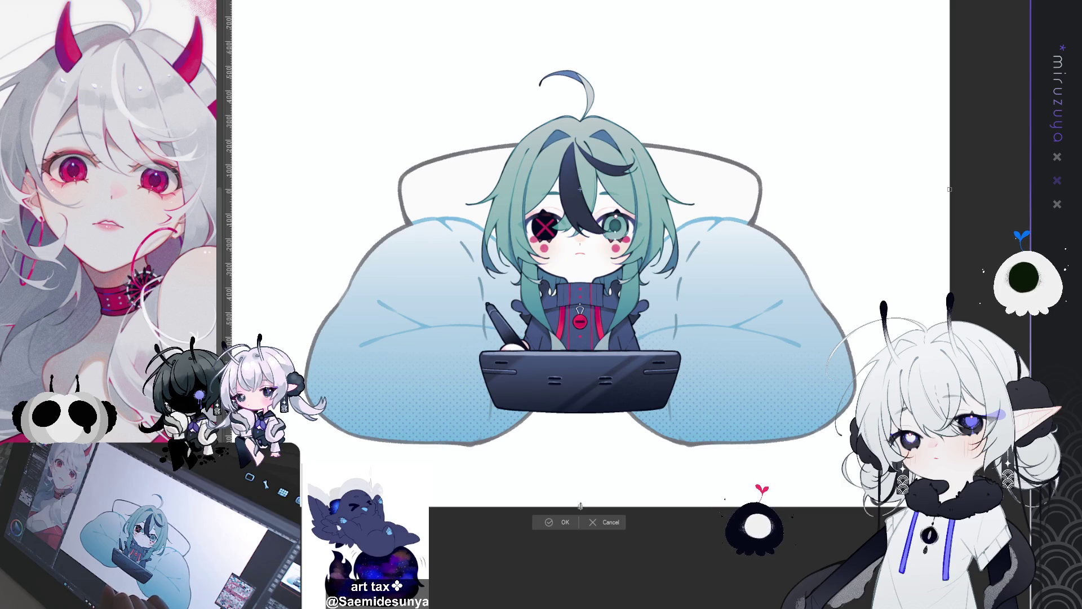
Shrink the pillow layer slightly from its bottom edge and apply the transform
key("ctrl+t")
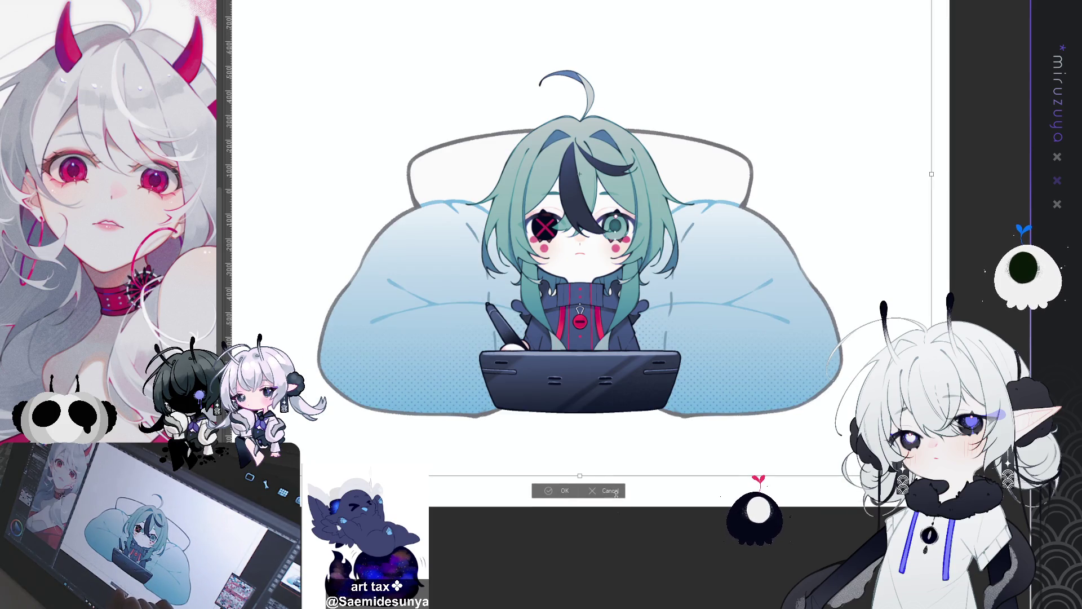
left_click_drag(580, 475, 581, 459)
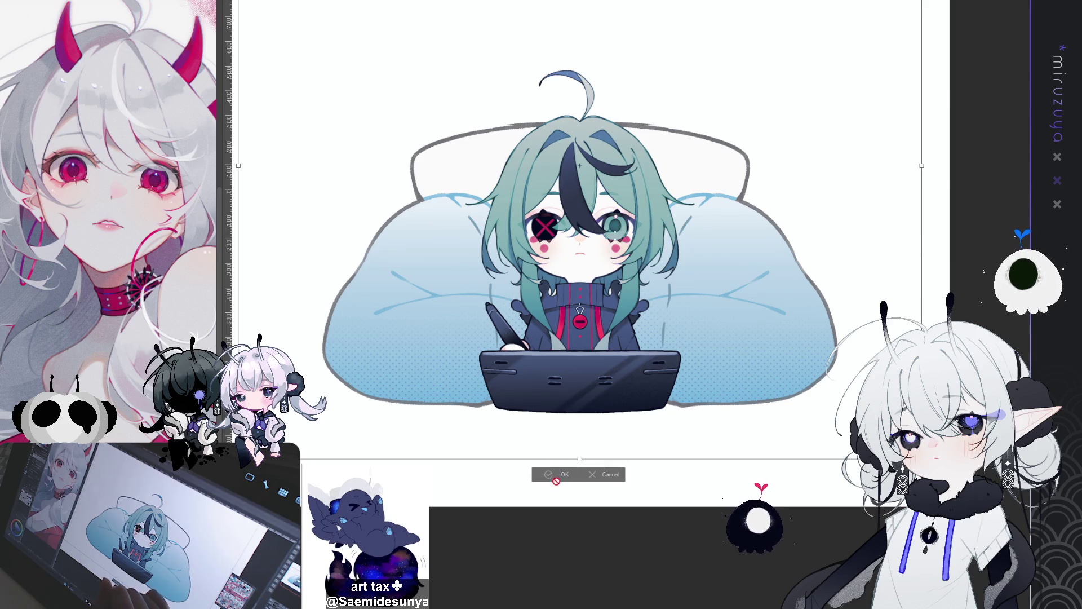
left_click(558, 477)
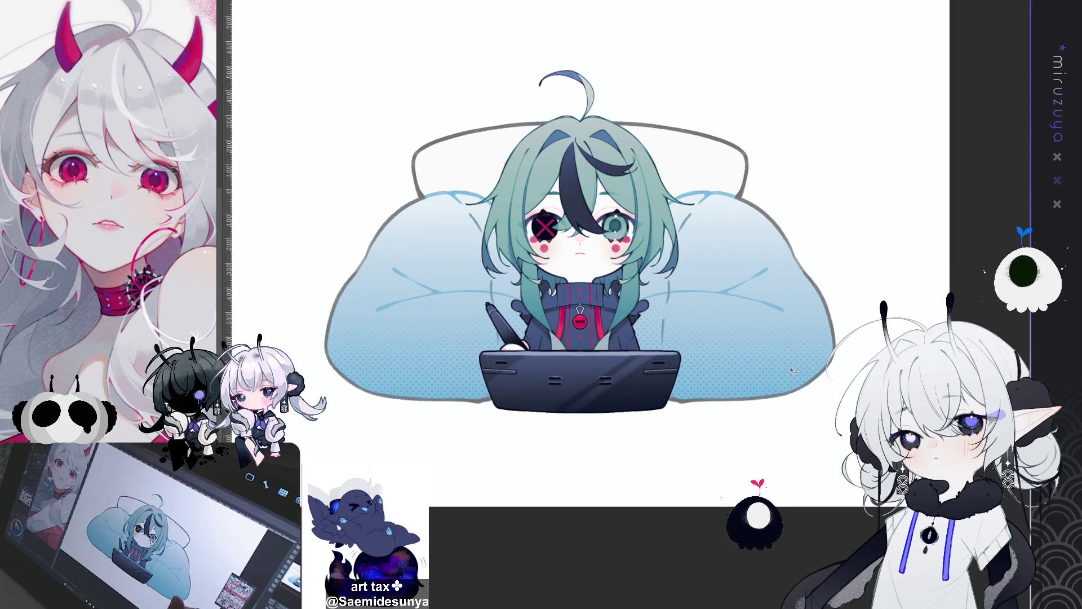
Toggle undo and redo to compare the pillows before and after resizing
key("ctrl+z")
key("ctrl+y")
key("ctrl+z")
key("ctrl+y")
key("ctrl+y")
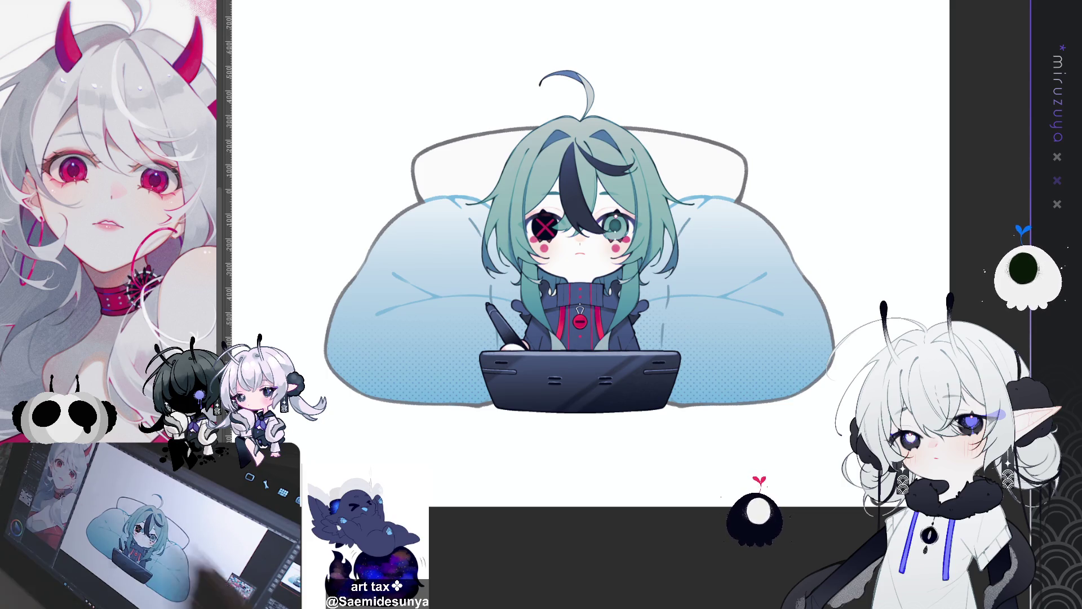
Shift the view down, start a second free transform, then cancel it
left_click_drag(761, 382, 748, 463)
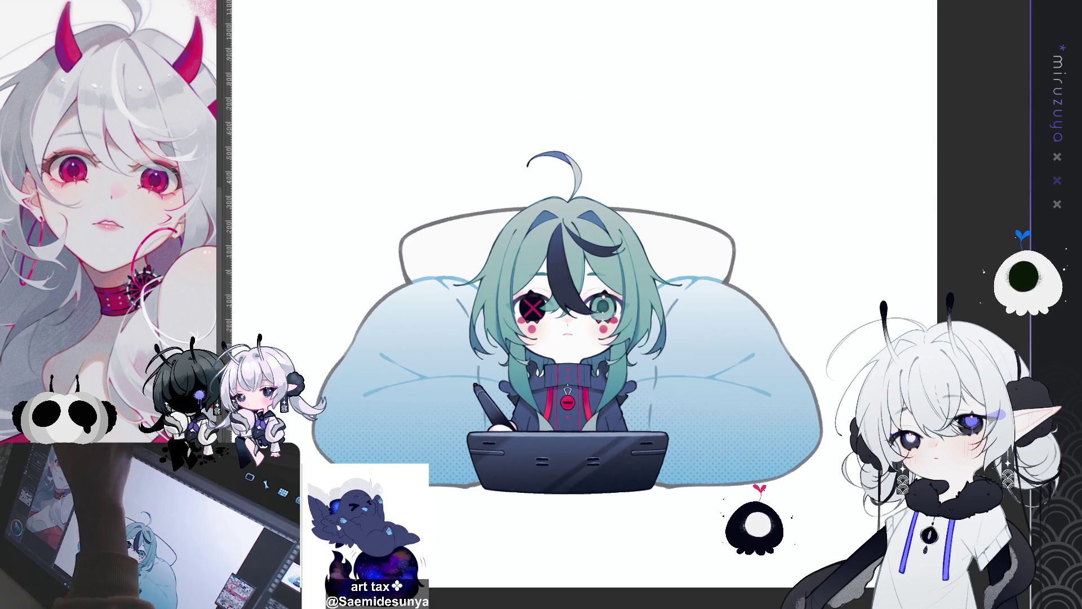
key("ctrl+t")
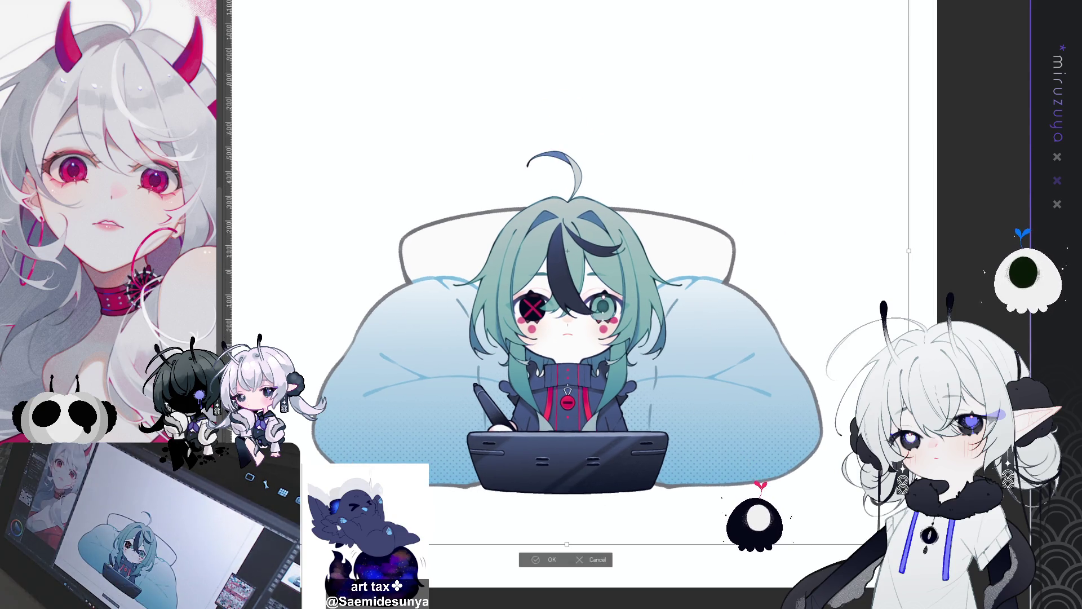
scroll(634, 302, "down", 1)
left_click(622, 479)
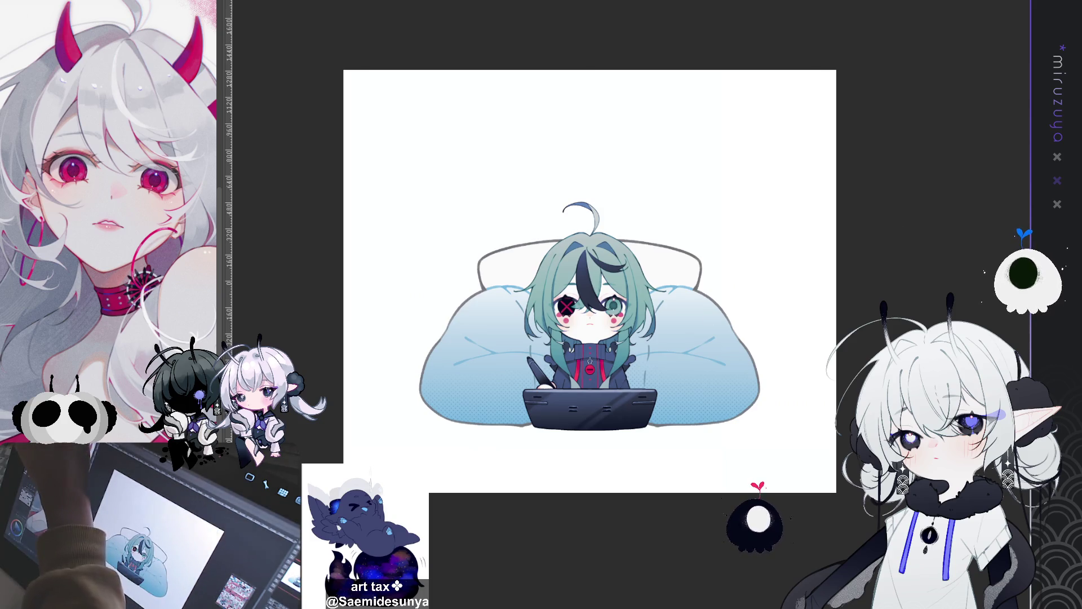
Select the character and pillow artwork, scale it down proportionally, and check the result zoomed in
left_click_drag(357, 137, 789, 463)
key("ctrl+t")
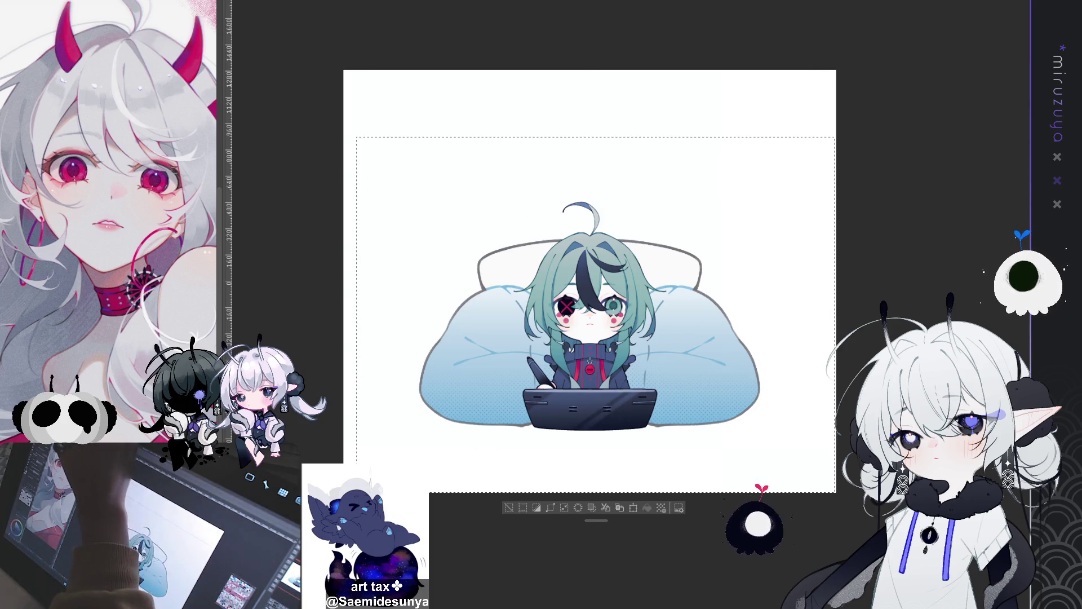
left_click_drag(595, 137, 595, 153)
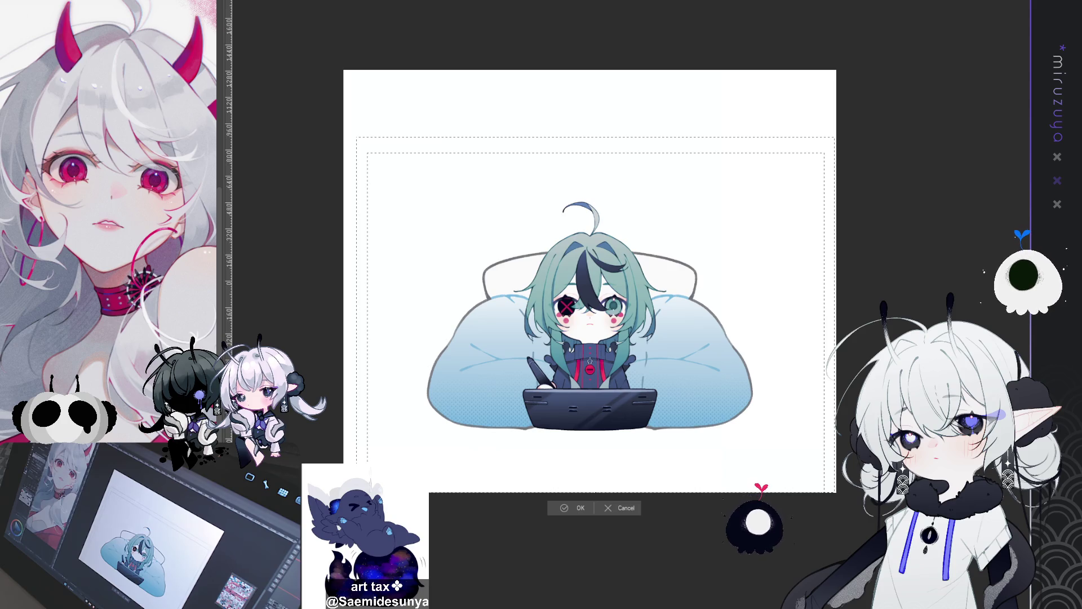
key("Return")
key("ctrl+plus")
key("ctrl+plus")
key("ctrl+plus")
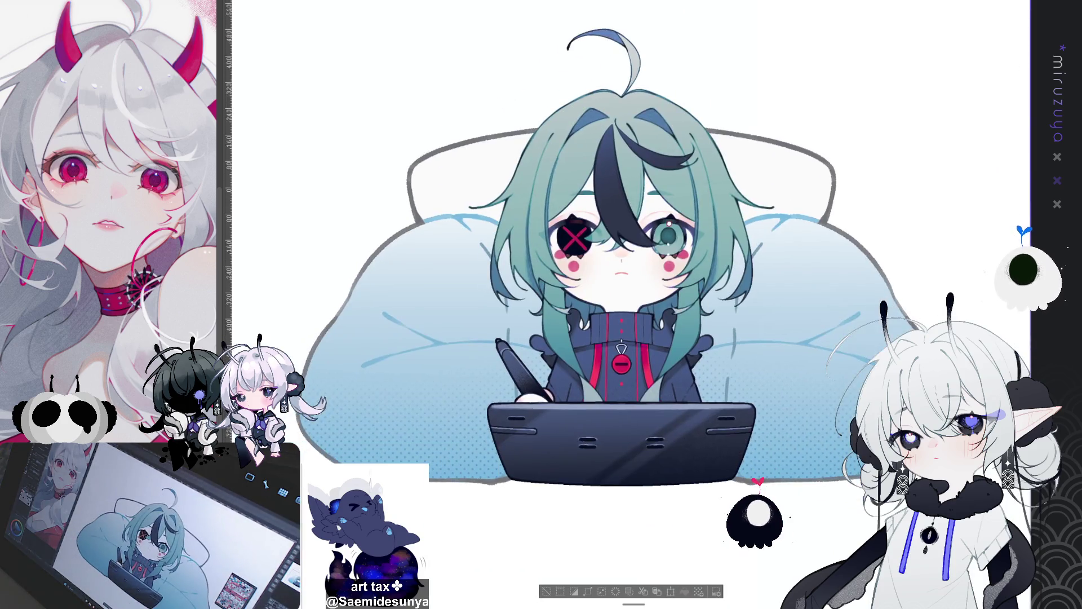
key("ctrl+minus")
key("ctrl+minus")
key("ctrl+minus")
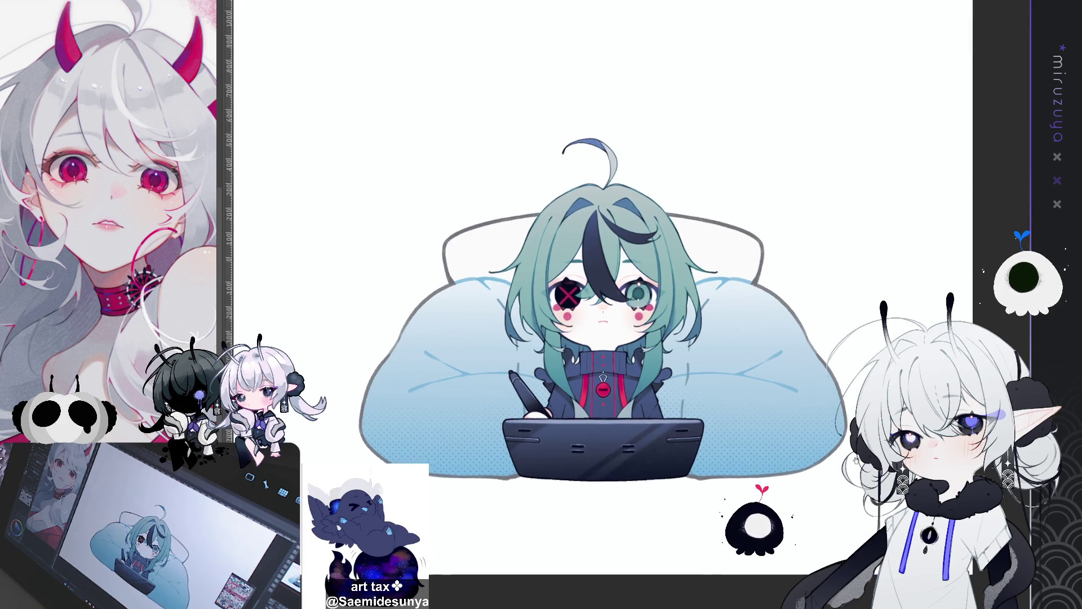
scroll(603, 316, "up", 1)
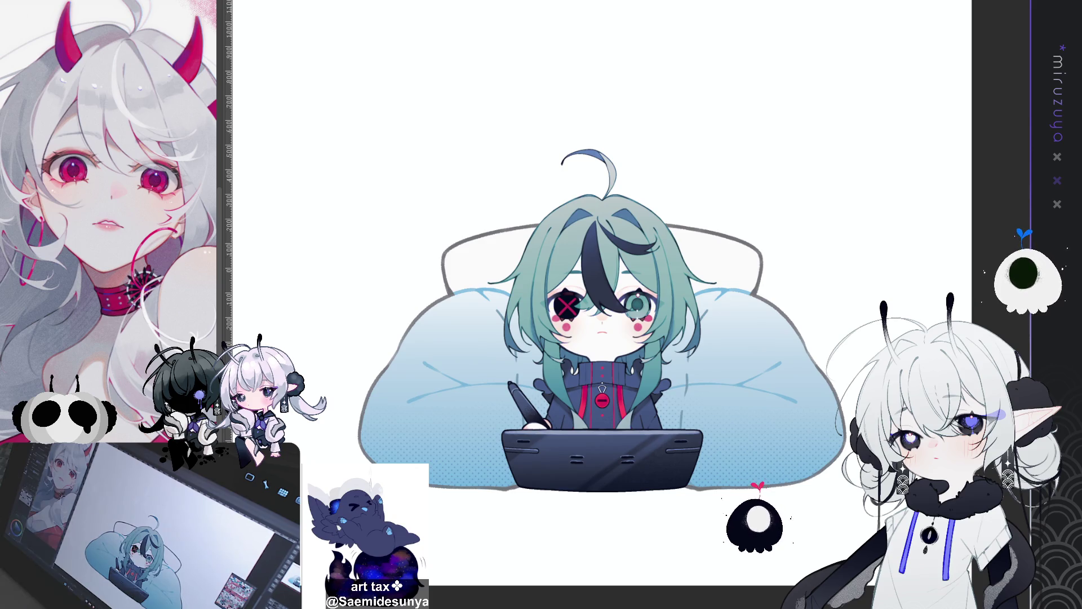
left_click_drag(237, 49, 178, 5)
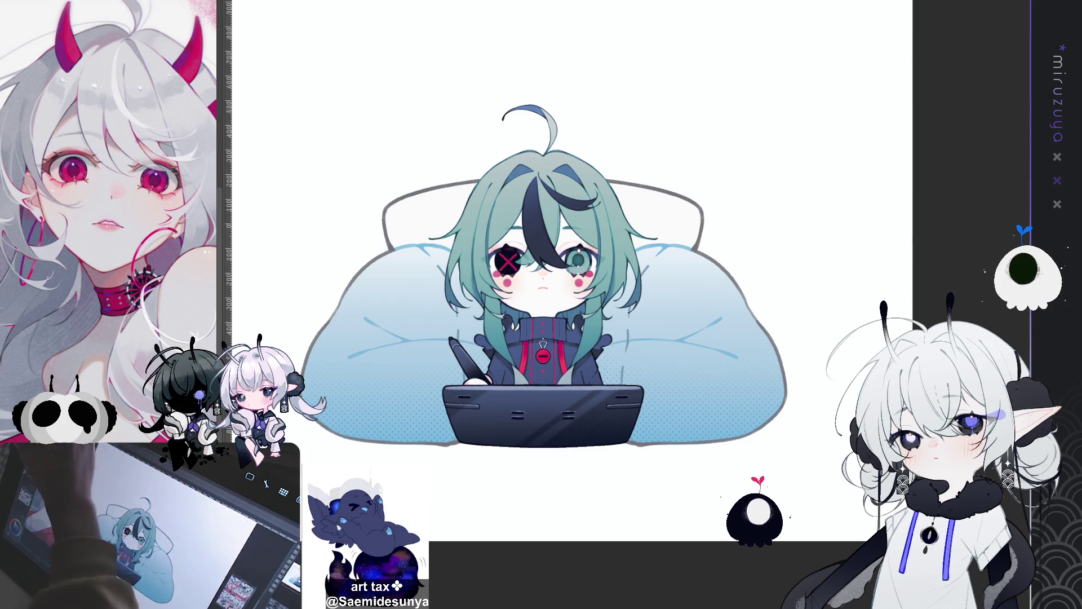
Scale the entire canvas artwork down slightly from the top, then deselect
key("ctrl+a")
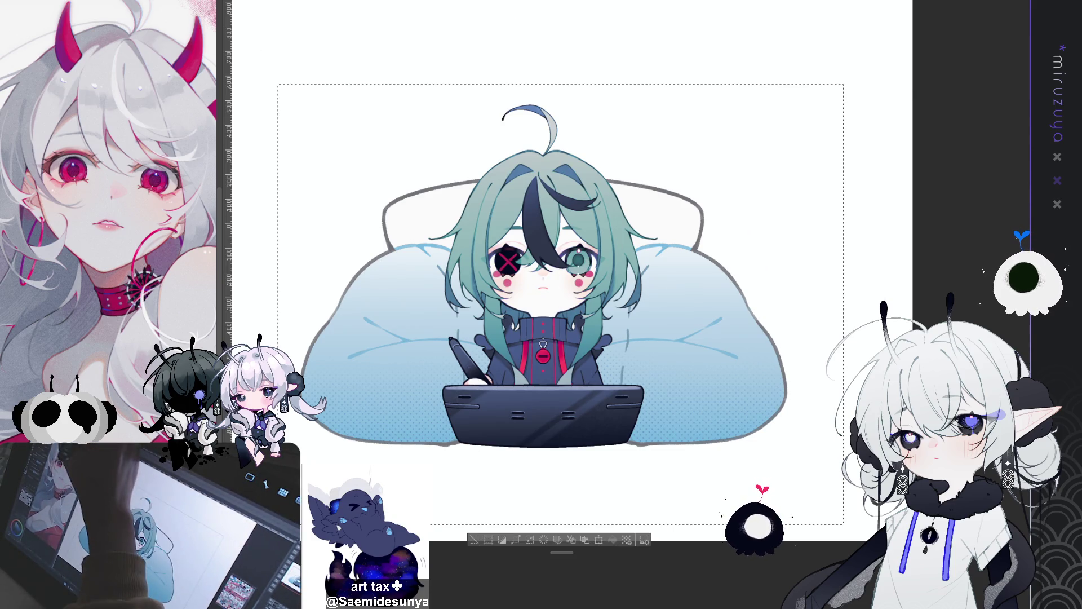
key("ctrl+t")
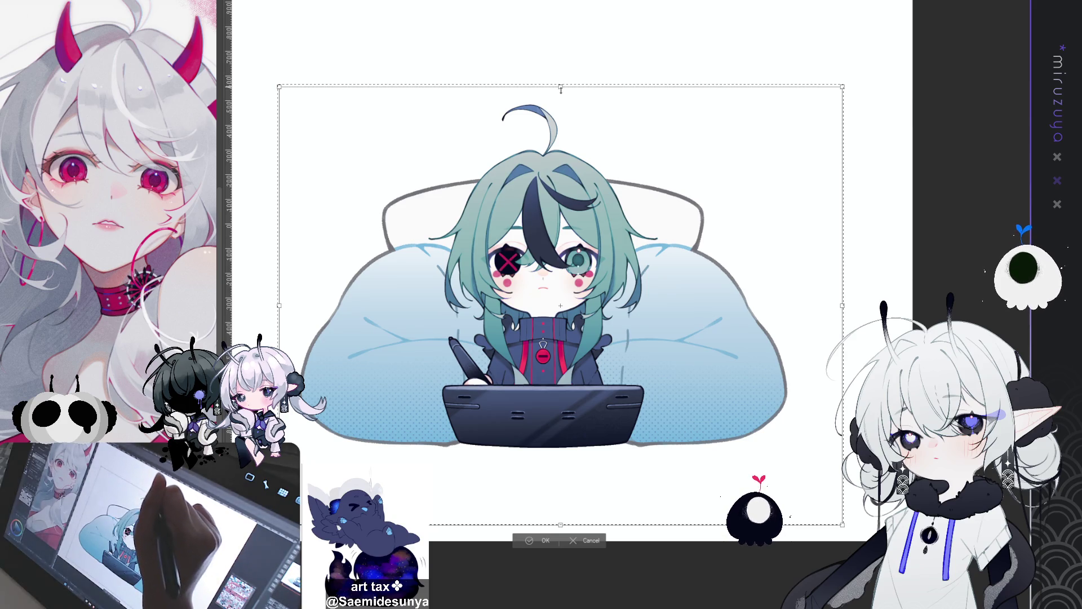
left_click_drag(561, 89, 561, 91)
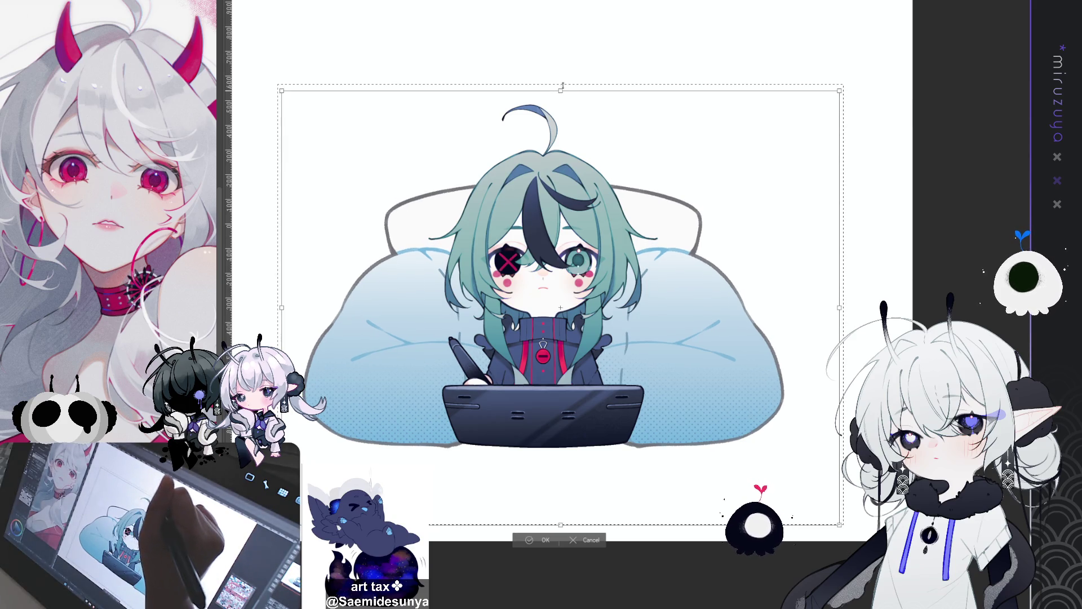
left_click(554, 540)
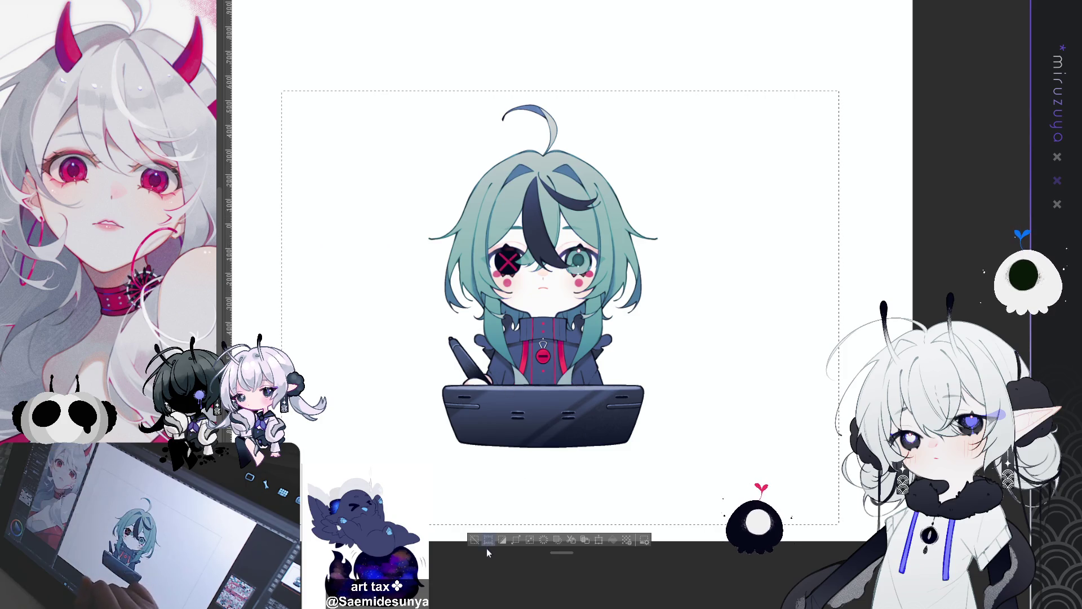
key("ctrl+d")
Nudge the left half of the pillows three pixels to the left
mouse_move(263, 133)
left_mouse_down()
mouse_move(412, 315)
mouse_move(543, 506)
left_mouse_up()
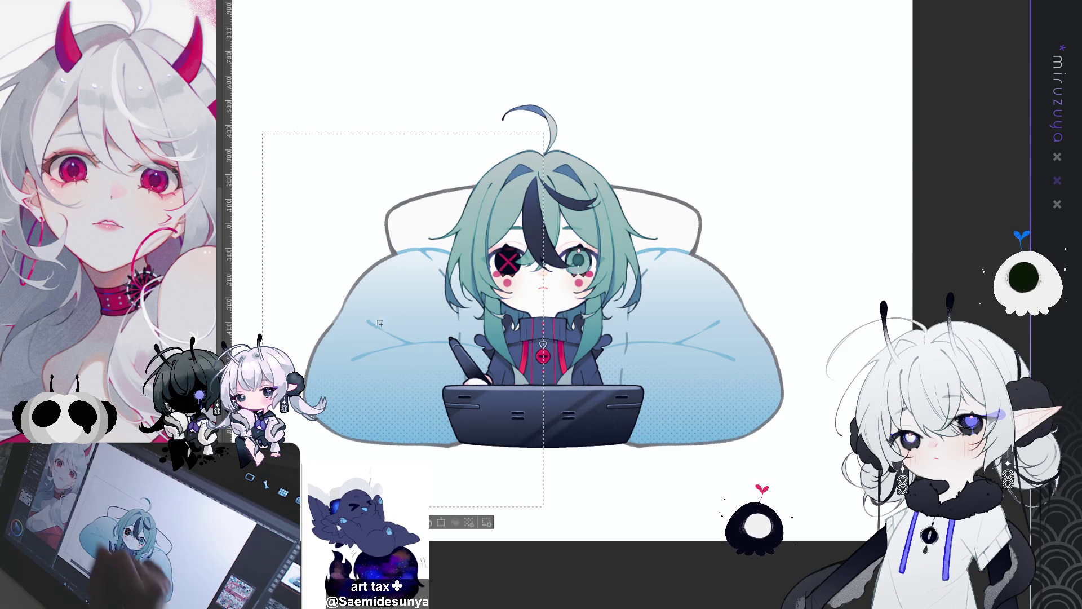
key("Left")
key("Left")
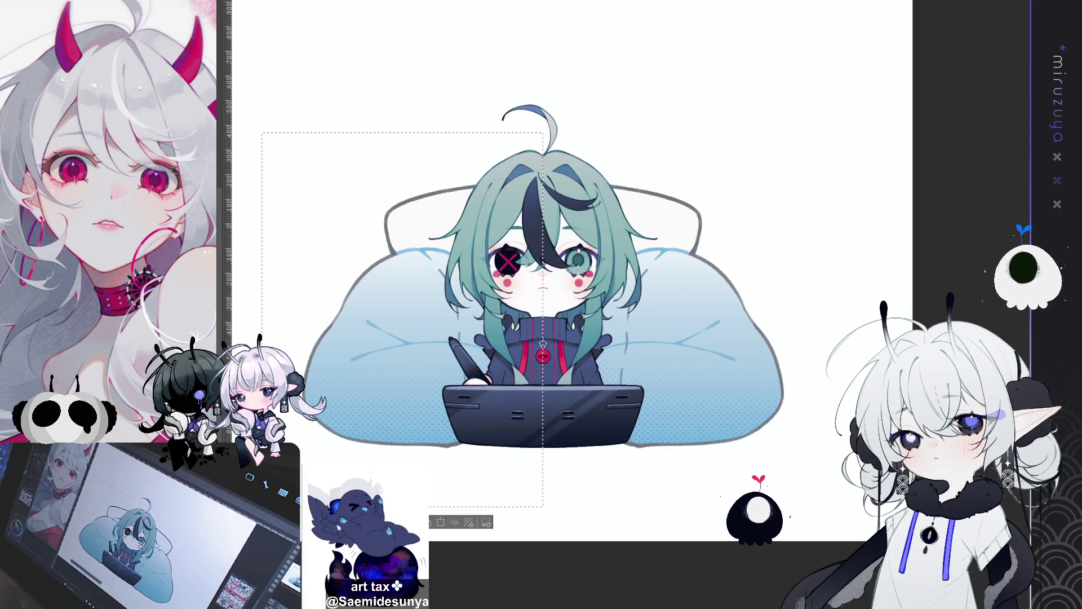
key("Left")
key("Left")
key("Left")
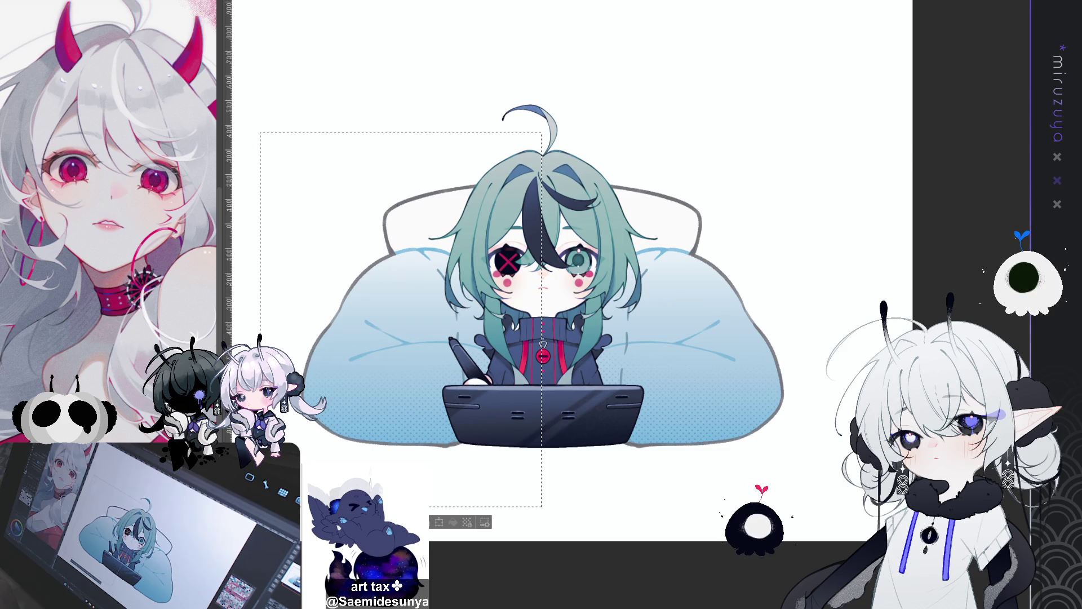
key("Left")
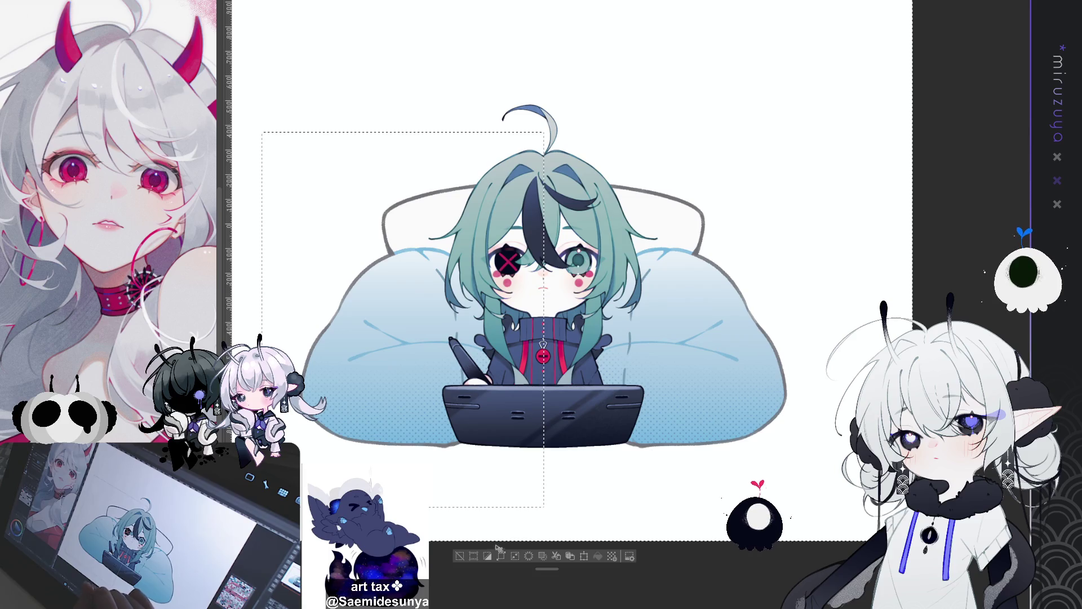
Deselect the left half of the pillows from the launcher bar below the canvas
left_click(460, 556)
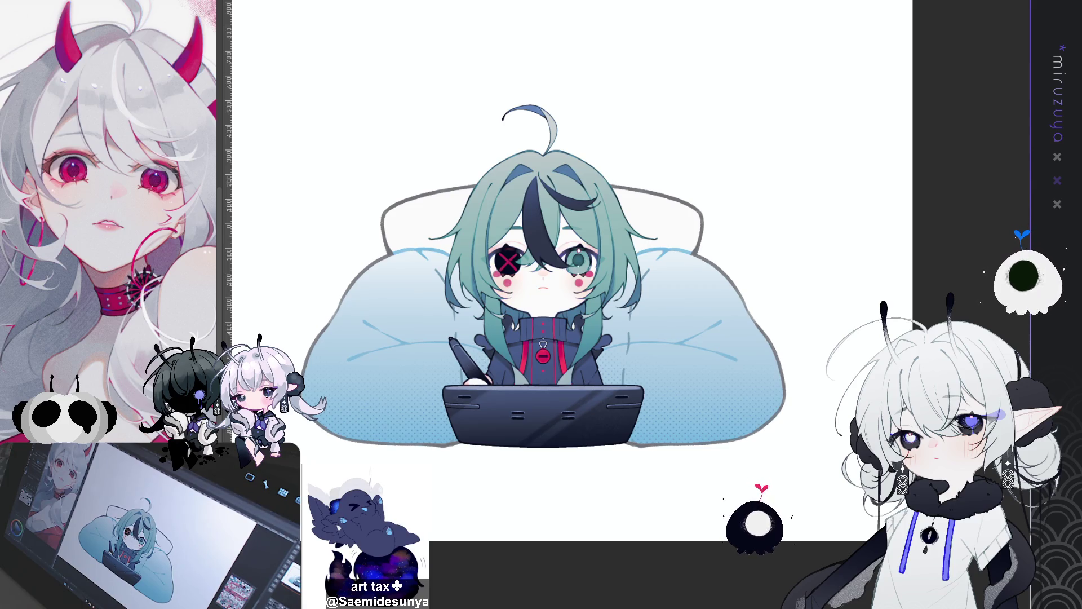
Zoom and pan the view to frame the pillows and the canvas bottom
scroll(629, 304, "up", 2)
left_click_drag(799, 487, 877, 421)
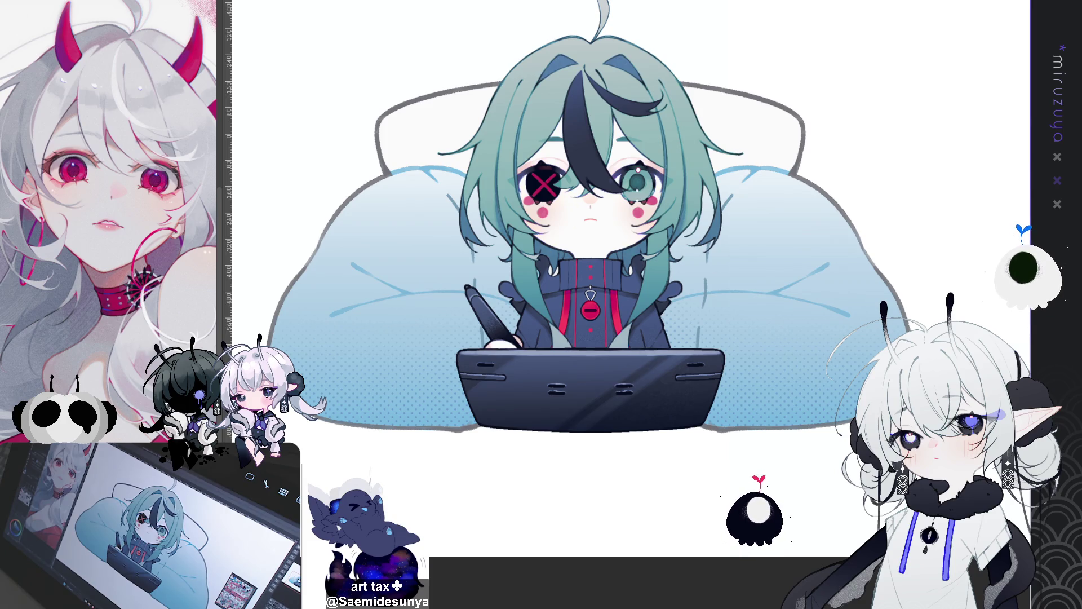
scroll(588, 260, "up", 3)
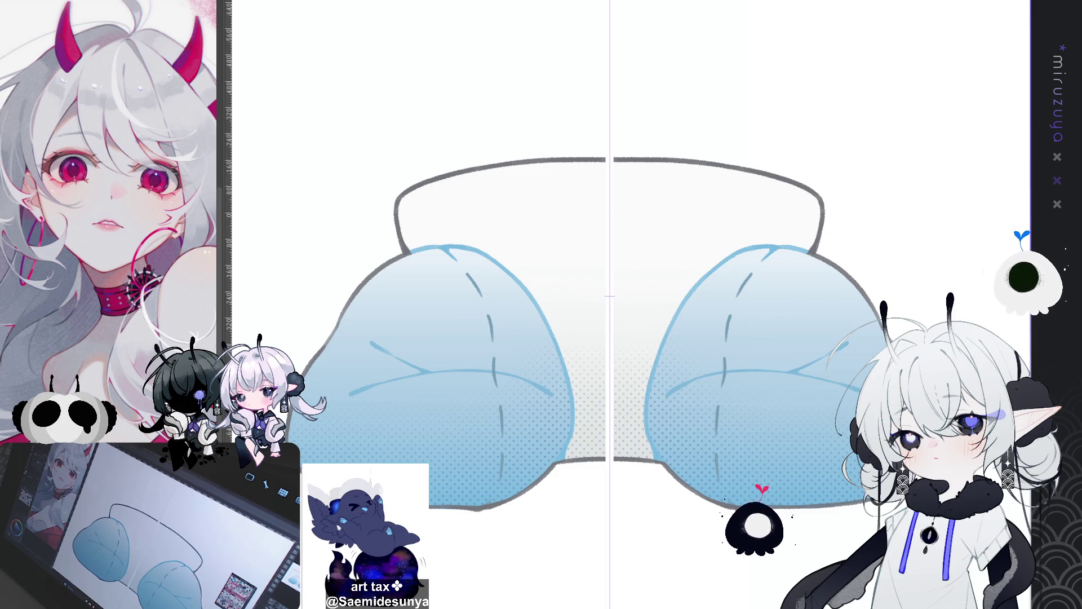
left_click_drag(564, 304, 523, 227)
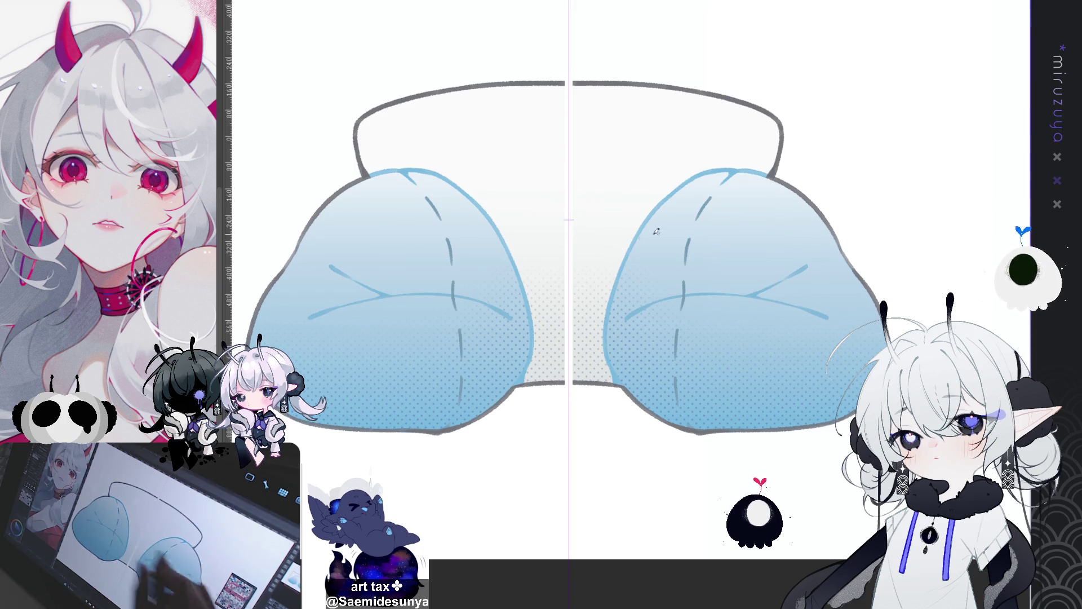
Ink a mirrored dark line along both cushions' inner edges, redoing a first attempt
left_click_drag(616, 281, 605, 326)
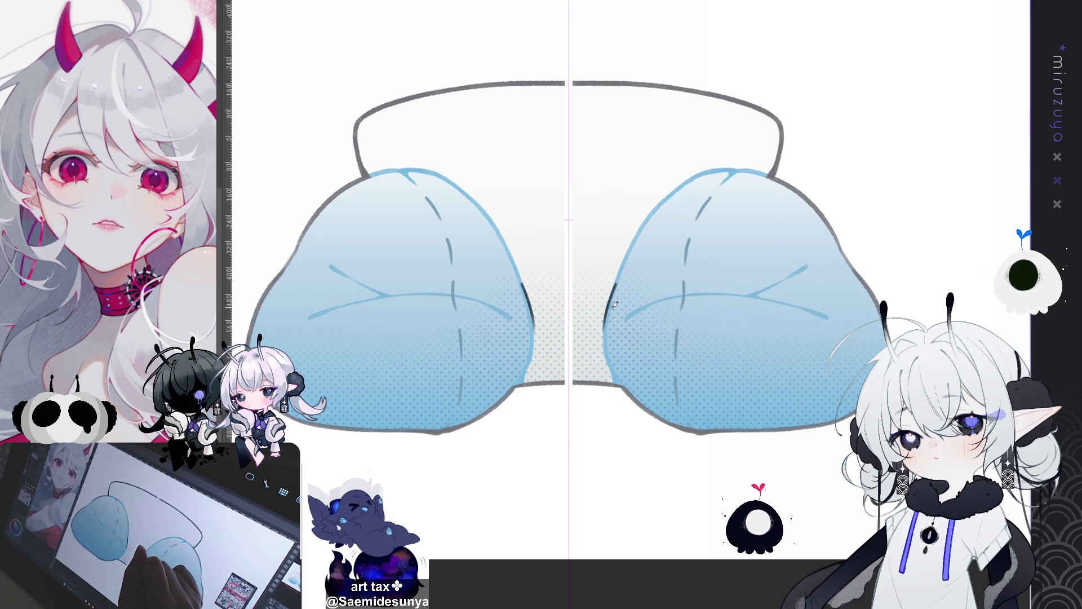
key("ctrl+z")
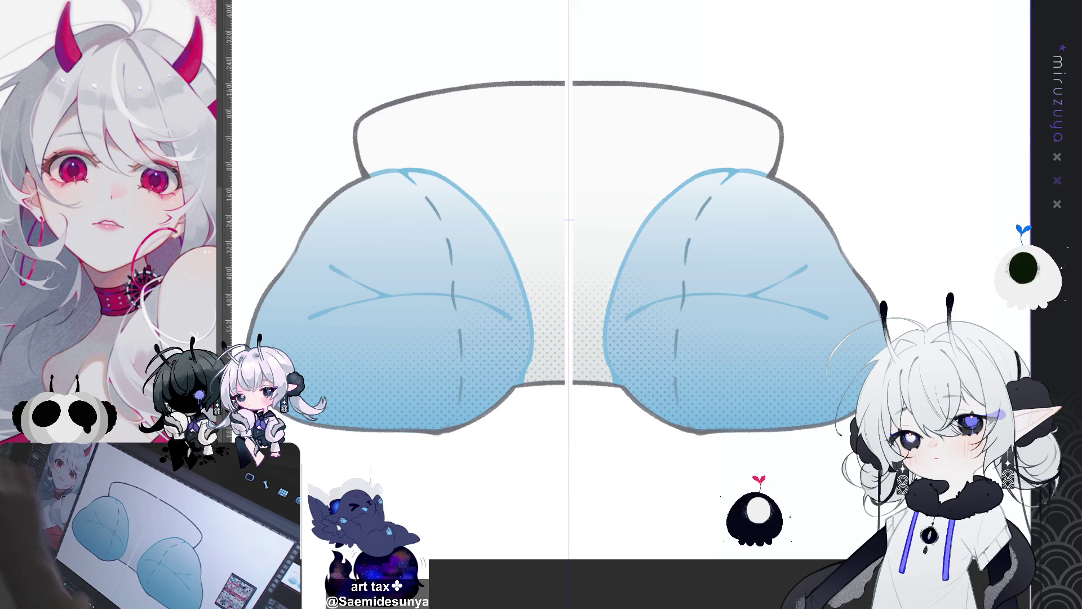
left_click_drag(563, 282, 504, 239)
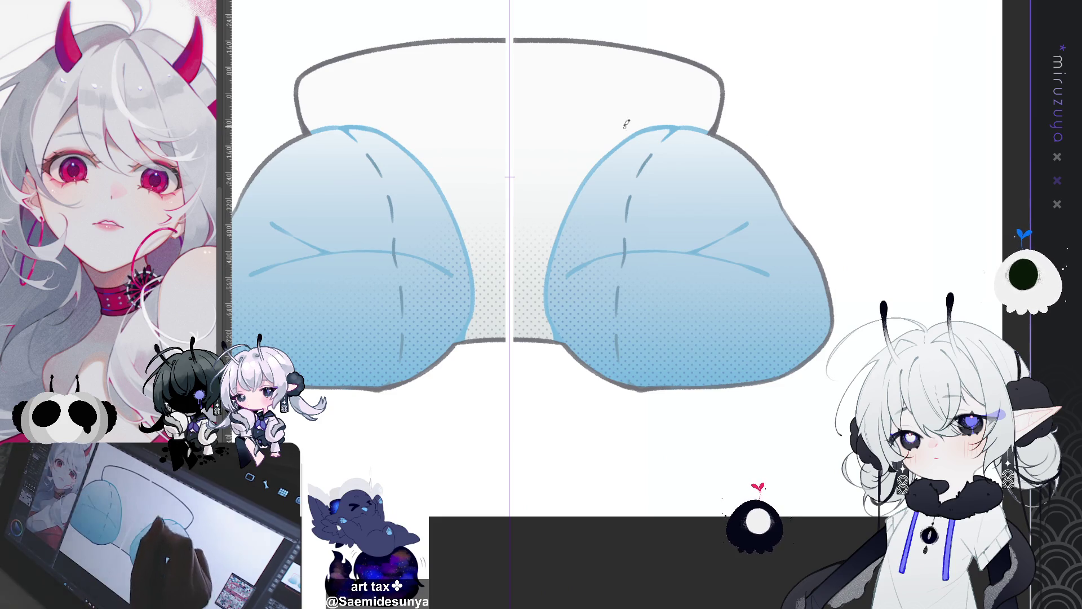
left_click_drag(574, 194, 548, 285)
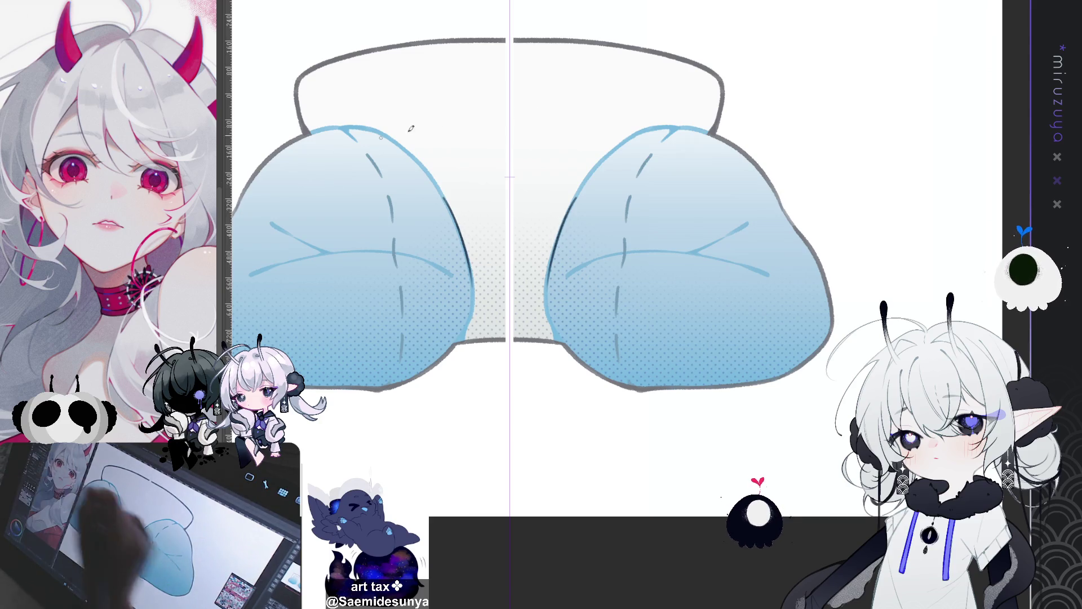
Zoom in and rotate the view to line up the right cushion's edge
key("ctrl+plus")
key("minus")
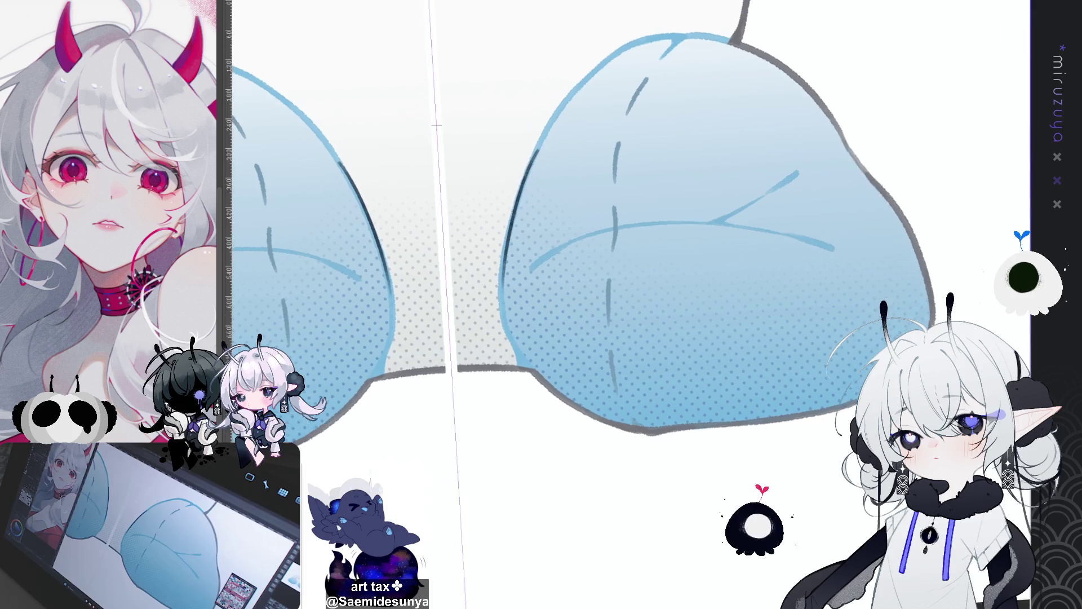
left_click_drag(404, 169, 419, 164)
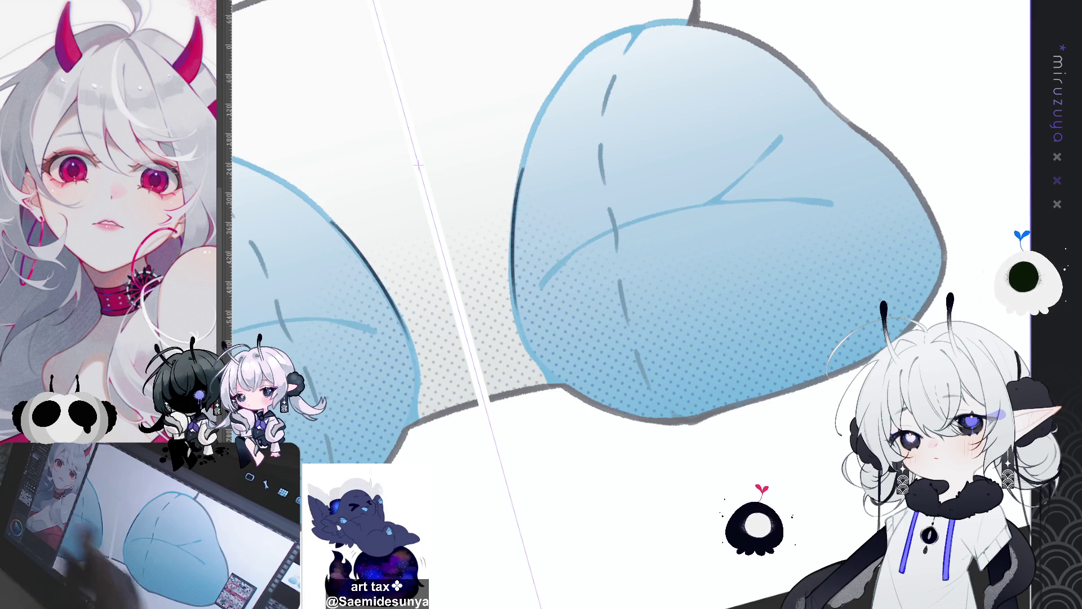
left_click_drag(879, 338, 907, 299)
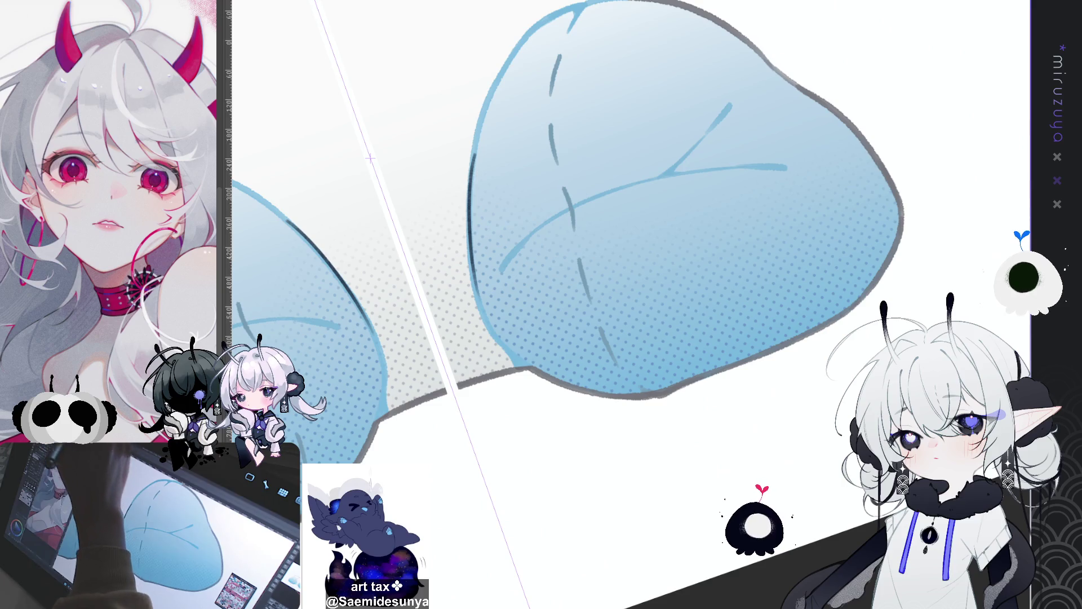
Compare the cushion outline with and without the last edge stroke, keeping it
key("ctrl+z")
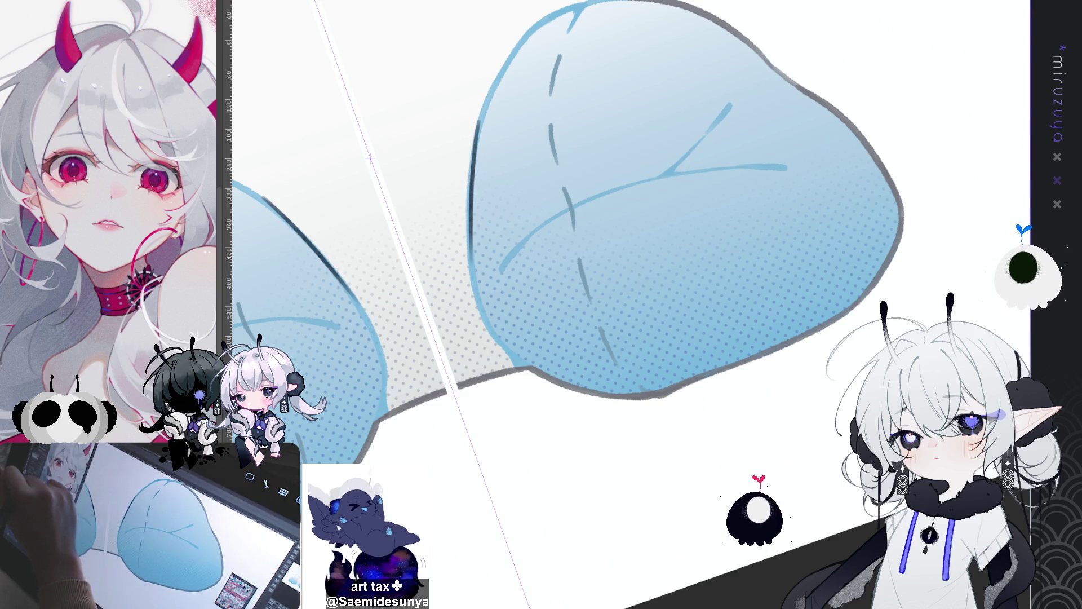
key("ctrl+y")
key("ctrl+z")
key("ctrl+y")
key("ctrl+z")
key("ctrl+y")
Extend the mirrored dark outline down the cushion's left edge toward the bottom
mouse_move(474, 256)
left_mouse_down()
mouse_move(498, 324)
mouse_move(558, 383)
left_mouse_up()
key("ctrl+z")
key("ctrl+y")
key("ctrl+z")
key("ctrl+y")
key("^")
key("^")
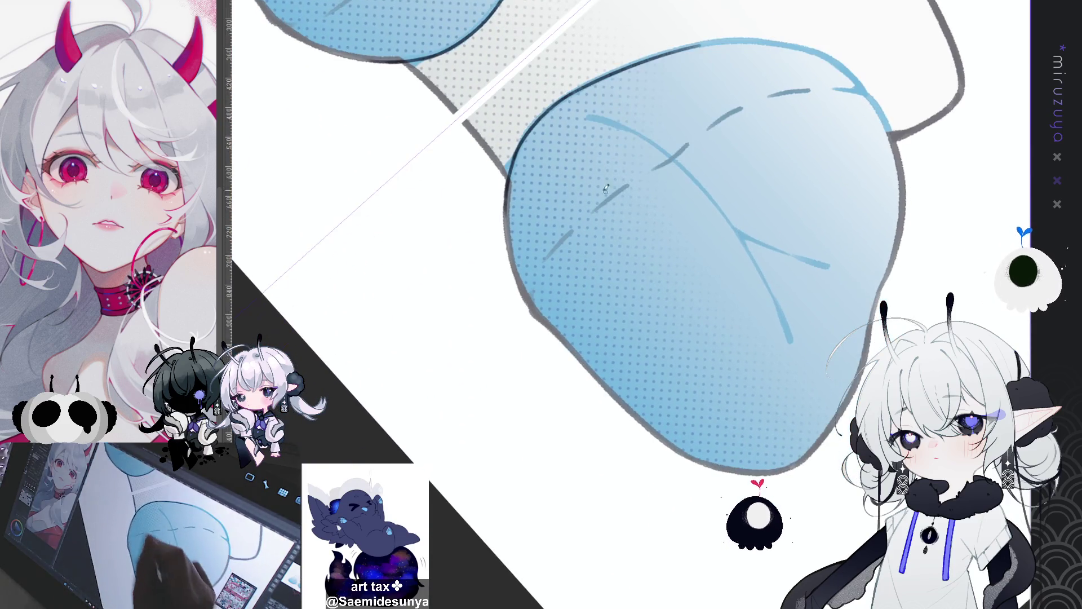
Redraw the cushion's left-edge and lower-left outline, retrying strokes until it fits
key("ctrl+z")
mouse_move(506, 192)
left_mouse_down()
mouse_move(535, 304)
mouse_move(561, 339)
left_mouse_up()
left_click_drag(524, 293, 622, 412)
key("ctrl+z")
left_click_drag(554, 334, 620, 400)
key("ctrl+z")
left_click_drag(555, 333, 646, 424)
key("ctrl+z")
key("ctrl+z")
key("ctrl+z")
key("ctrl+z")
mouse_move(556, 329)
left_mouse_down()
mouse_move(642, 422)
mouse_move(614, 393)
mouse_move(638, 412)
left_mouse_up()
key("ctrl+z")
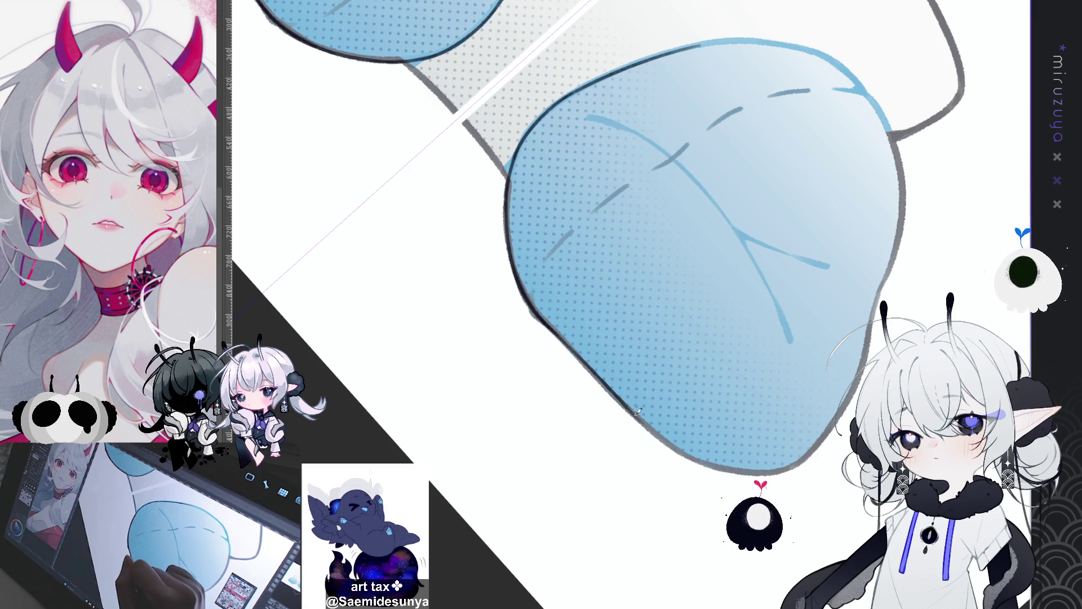
Turn the view upright and redraw the cushion's upper-right and right outline
mouse_move(517, 516)
left_mouse_down()
mouse_move(592, 394)
mouse_move(742, 251)
mouse_move(610, 83)
left_mouse_up()
key("ctrl+z")
left_click_drag(630, 127, 658, 207)
key("ctrl+z")
left_click_drag(630, 125, 662, 233)
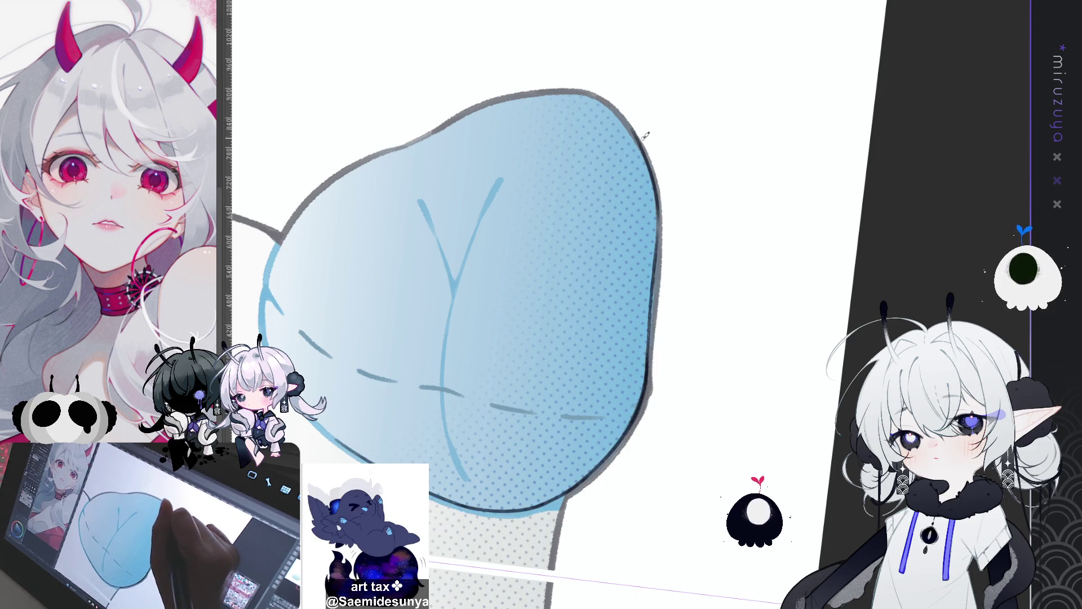
key("ctrl+z")
left_click_drag(633, 128, 663, 210)
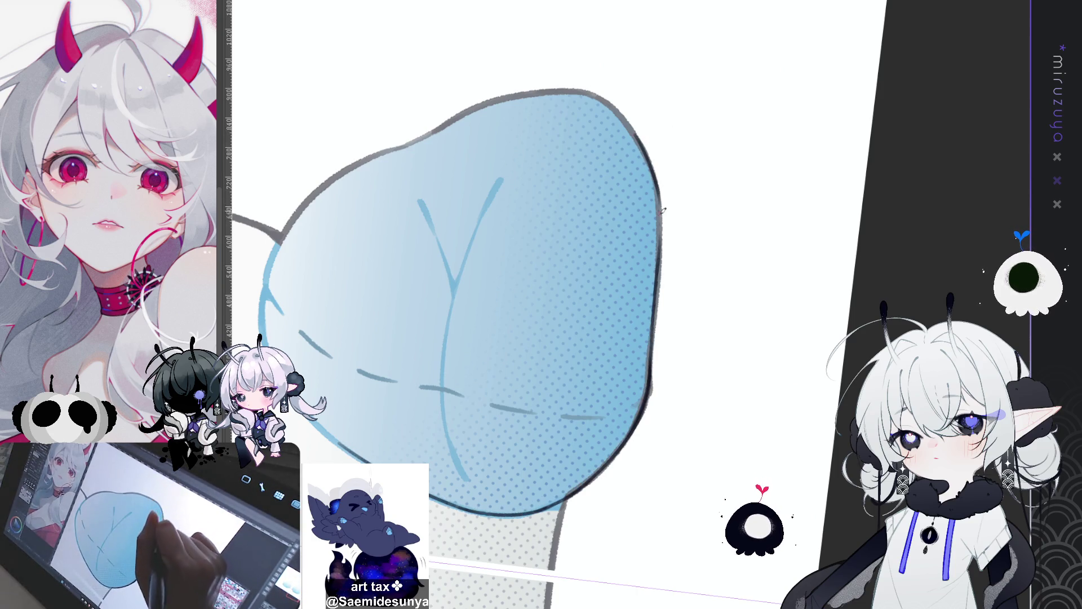
left_click_drag(655, 172, 664, 250)
key("ctrl+z")
mouse_move(654, 179)
left_mouse_down()
mouse_move(664, 219)
mouse_move(657, 263)
left_mouse_up()
mouse_move(641, 96)
left_mouse_down()
mouse_move(753, 79)
mouse_move(829, 131)
left_mouse_up()
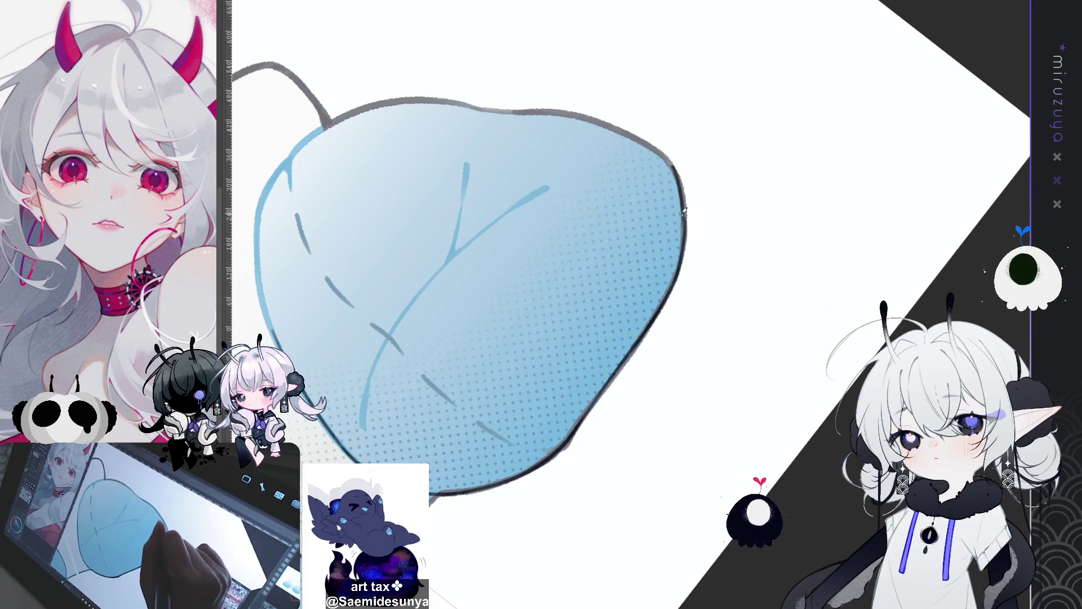
left_click_drag(670, 160, 685, 213)
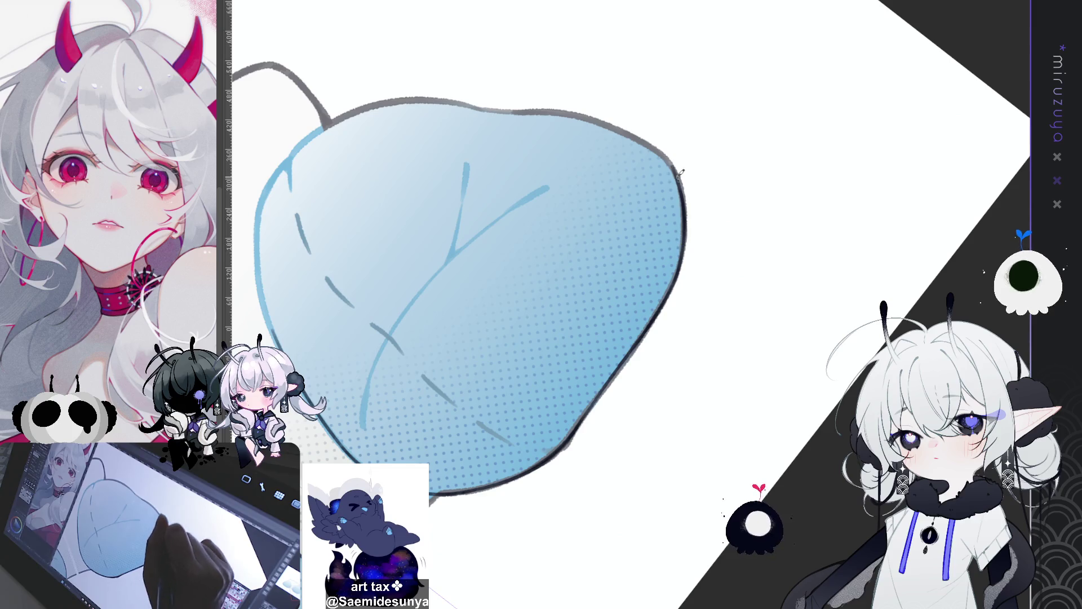
Re-ink the cushion's right outline darker and thicker along its lower and upper parts
key("ctrl+z")
left_click_drag(669, 158, 685, 229)
key("ctrl+z")
mouse_move(670, 158)
left_mouse_down()
mouse_move(687, 226)
mouse_move(667, 185)
mouse_move(574, 111)
left_mouse_up()
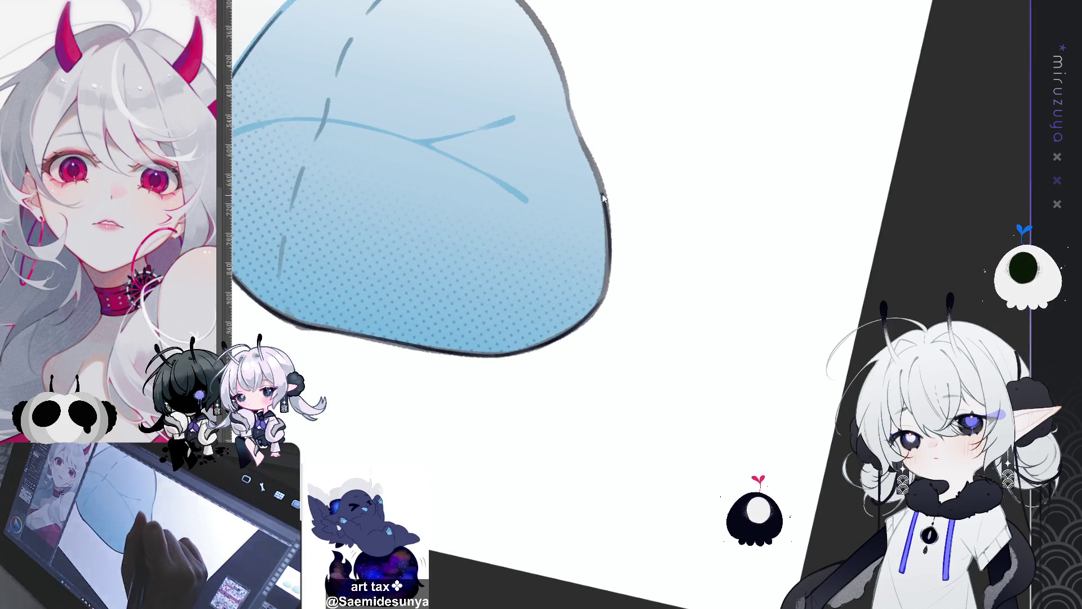
left_click_drag(602, 189, 604, 294)
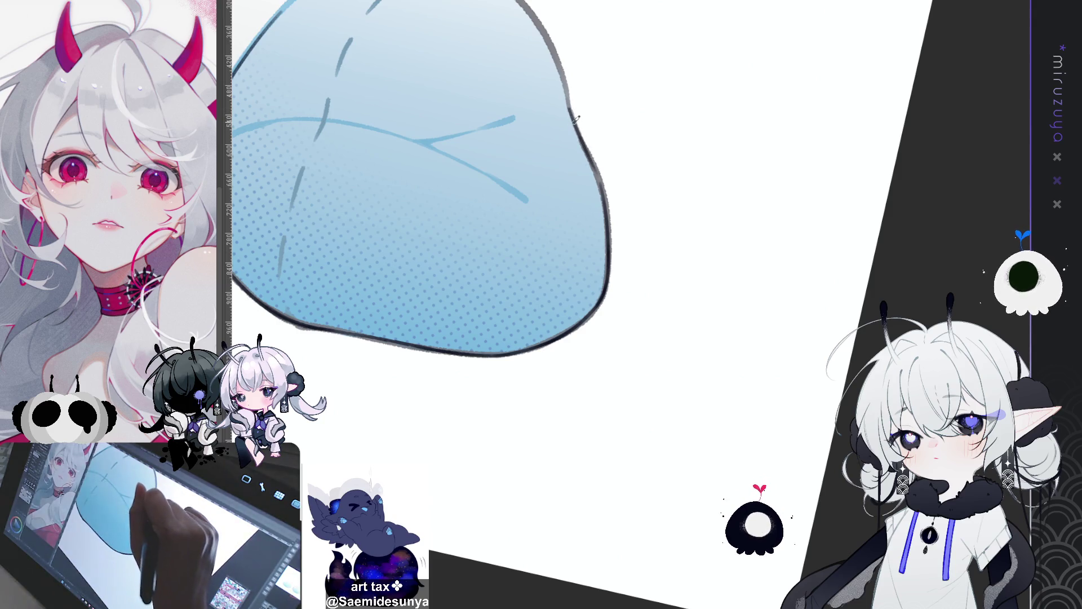
mouse_move(570, 110)
left_mouse_down()
mouse_move(601, 176)
mouse_move(596, 167)
left_mouse_up()
Darken the upper-right outline further, then reset rotation to view both cushions upright
left_click_drag(607, 241, 624, 339)
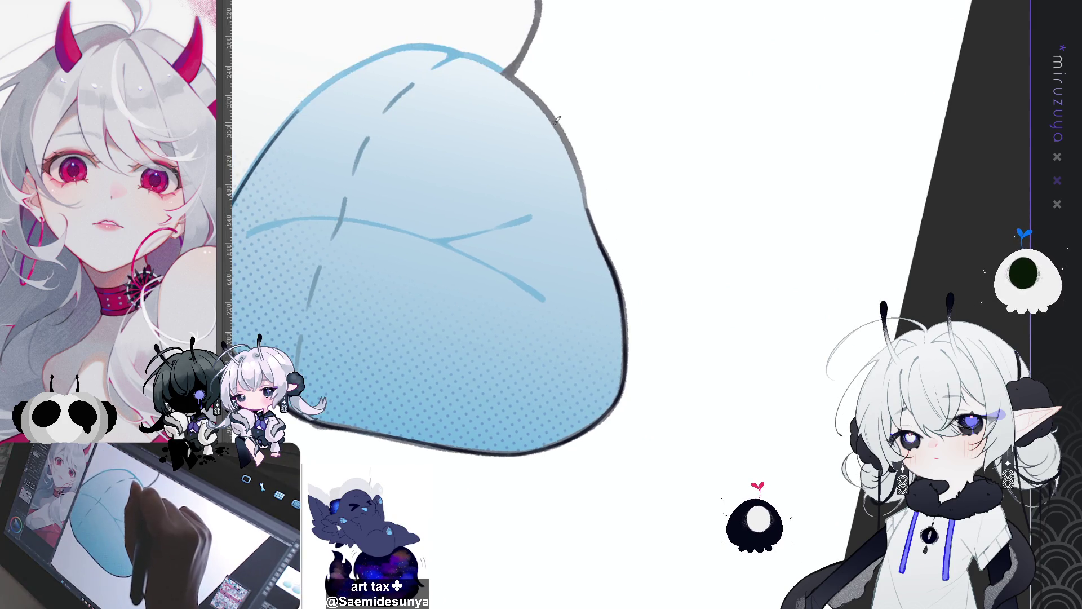
left_click_drag(554, 114, 594, 214)
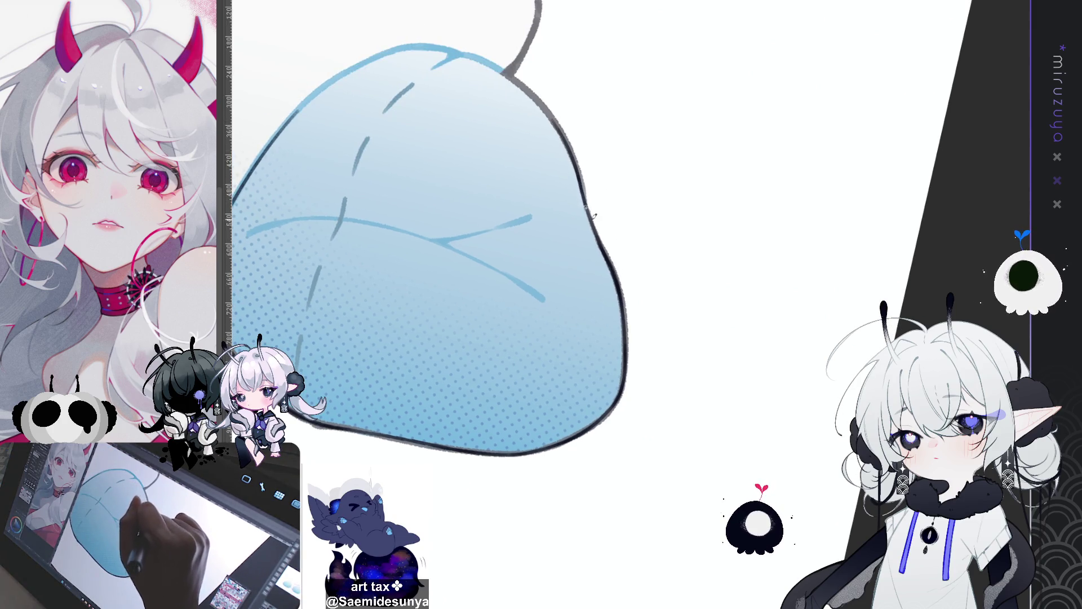
left_click_drag(566, 145, 585, 191)
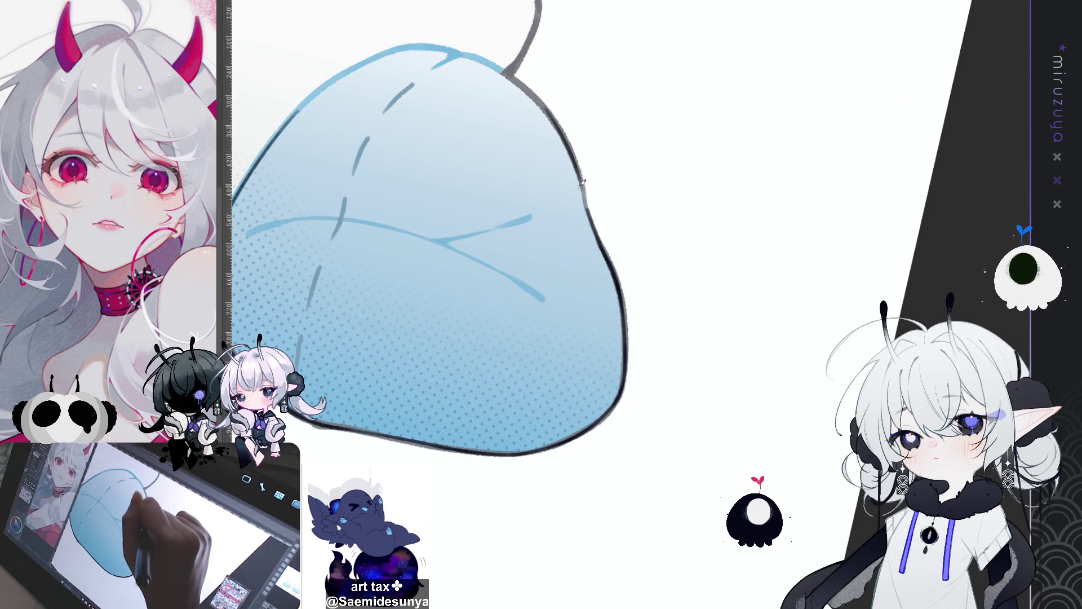
left_click_drag(558, 130, 588, 197)
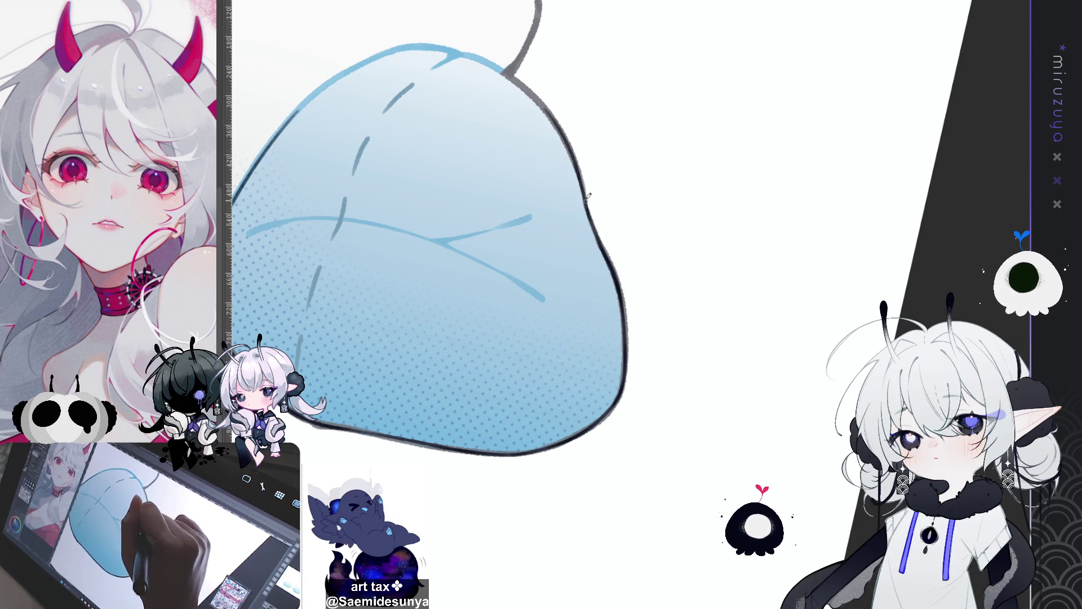
left_click_drag(561, 123, 586, 207)
left_click_drag(544, 265, 945, 235)
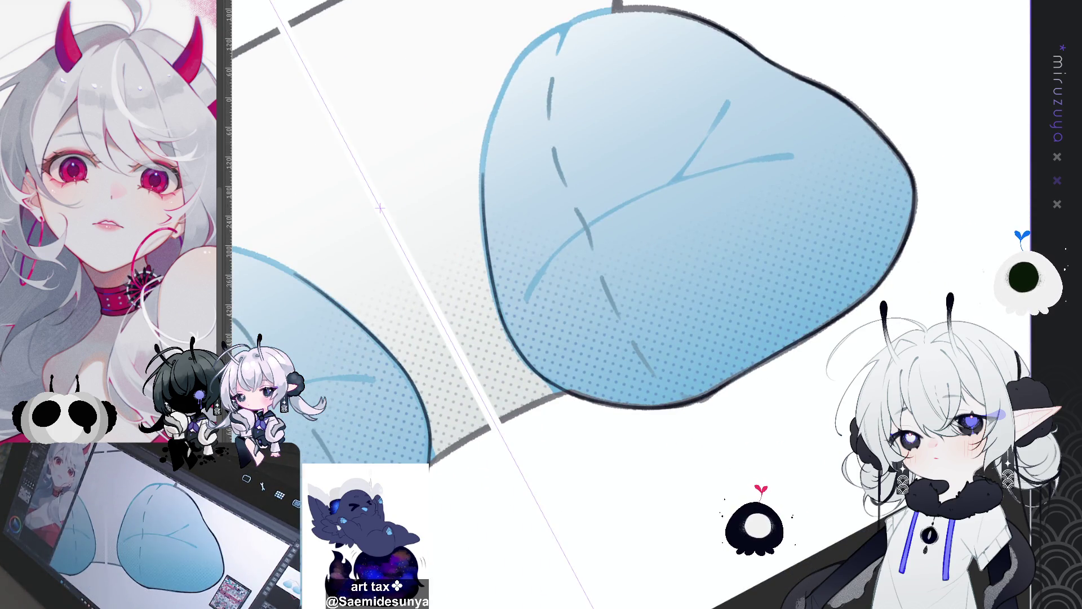
key("ctrl+@")
scroll(806, 453, "down", 4)
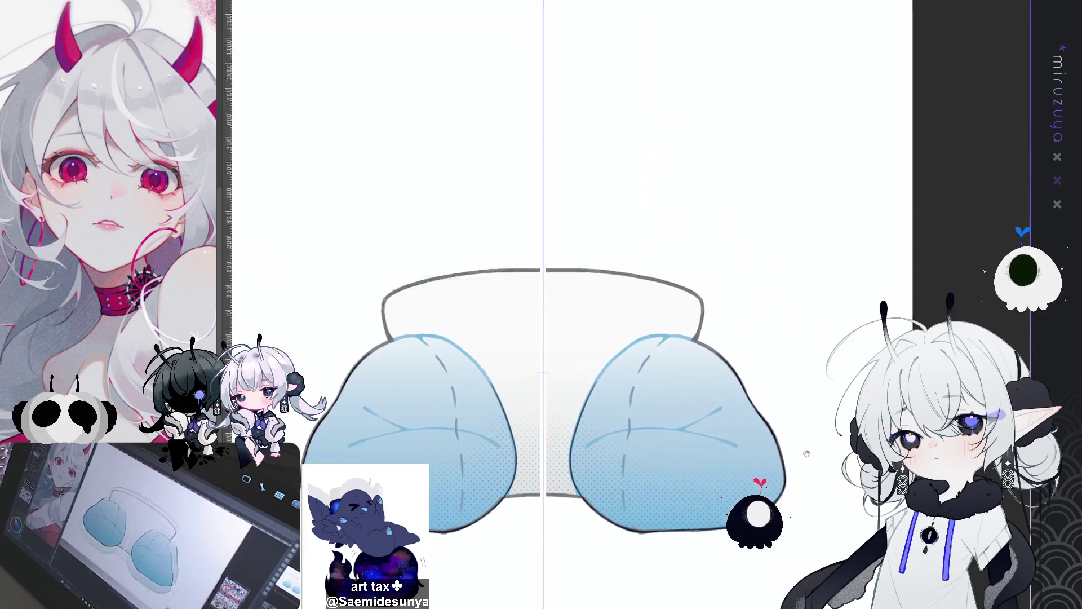
Pan and zoom to center the whole drawing of character and cushions
left_click_drag(806, 454, 814, 505)
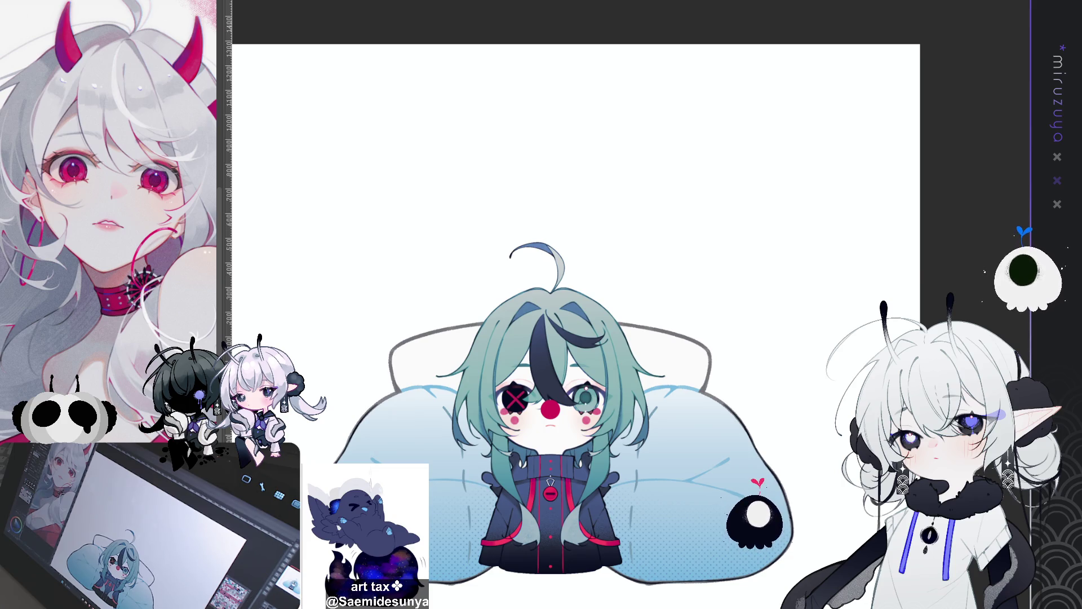
scroll(556, 518, "up", 5)
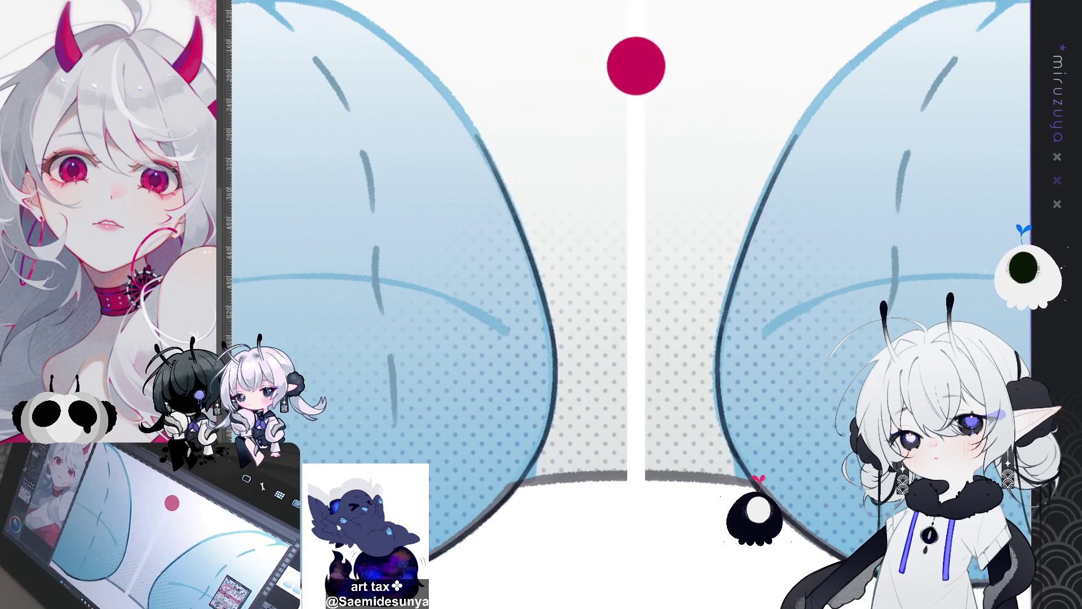
Ink dark strokes along the cushion's left and lower-left edge, undoing and redrawing failed strokes
scroll(429, 253, "down", 2)
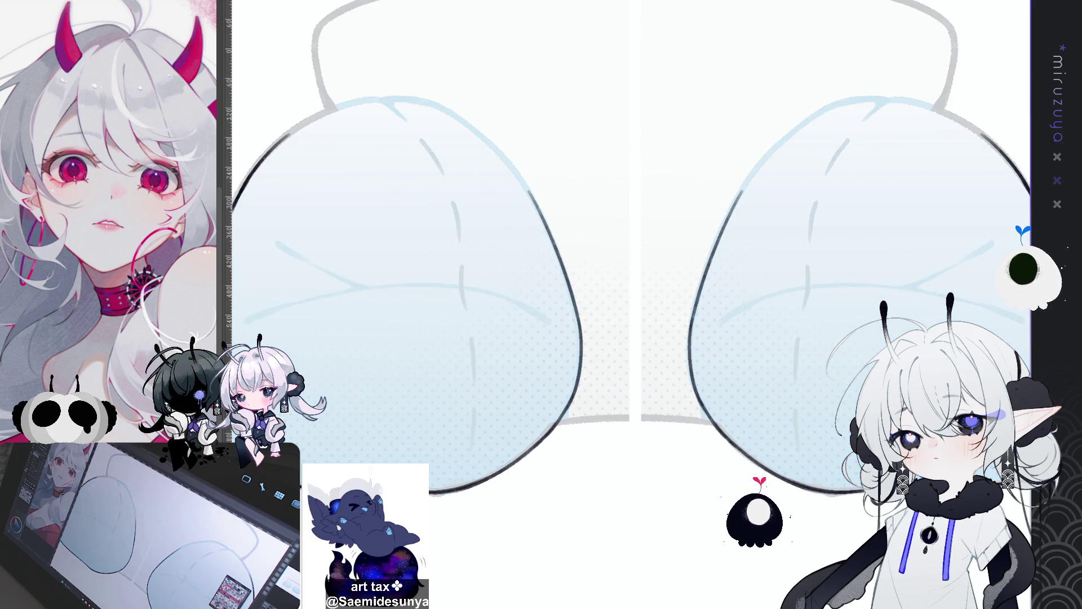
scroll(552, 550, "up", 2)
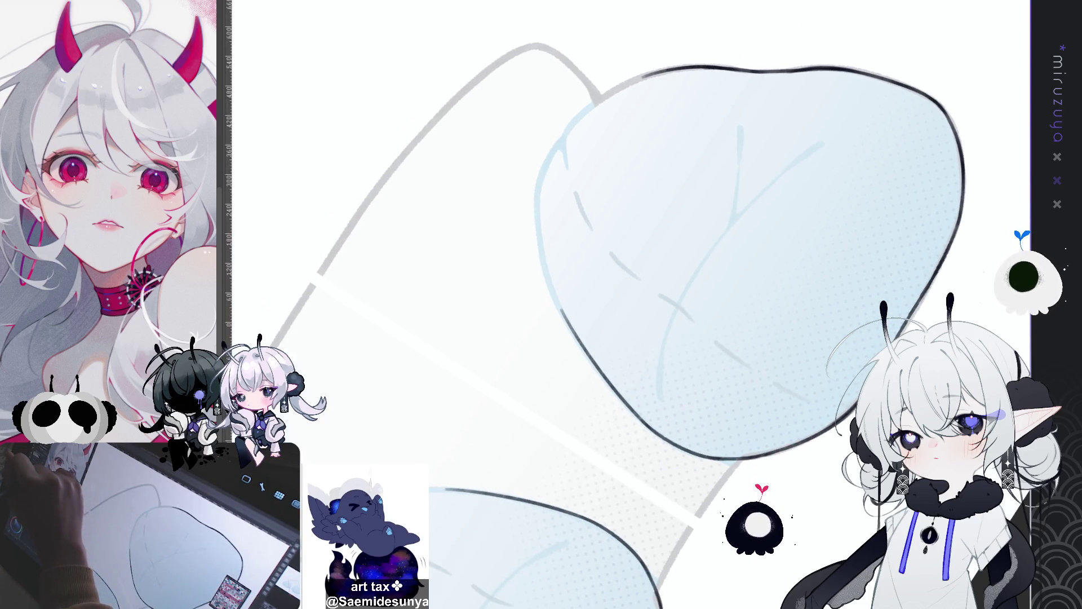
left_click_drag(540, 185, 561, 310)
left_click_drag(542, 257, 581, 345)
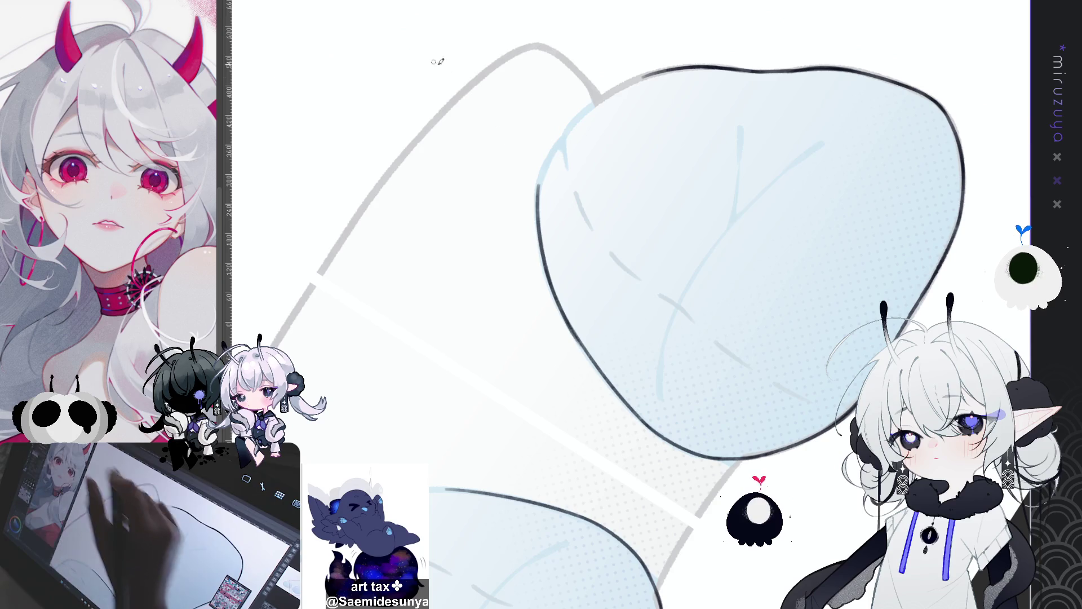
left_click_drag(540, 243, 585, 350)
key("ctrl+z")
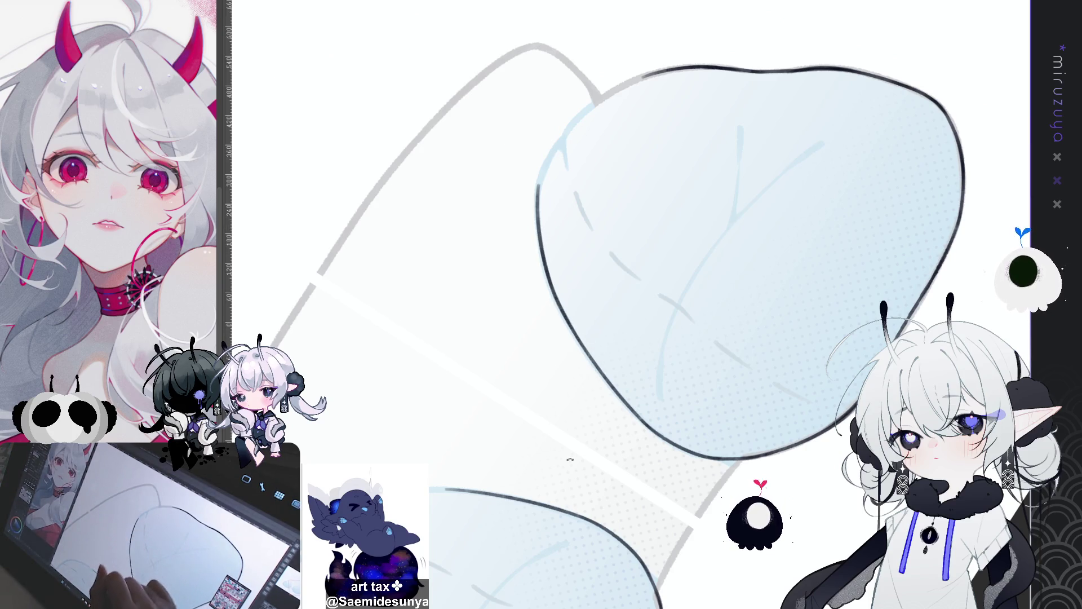
left_click_drag(475, 223, 494, 285)
key("ctrl+z")
Rotate the view and retry the dark edge stroke, then add a short upper-left stroke
key("ctrl+z")
left_click_drag(475, 231, 495, 285)
mouse_move(449, 446)
left_mouse_down()
mouse_move(519, 425)
mouse_move(526, 232)
left_mouse_up()
left_click_drag(443, 172, 459, 281)
key("ctrl+z")
key("ctrl+z")
mouse_move(449, 158)
left_mouse_down()
mouse_move(472, 297)
mouse_move(812, 275)
mouse_move(633, 302)
left_mouse_up()
key("ctrl+z")
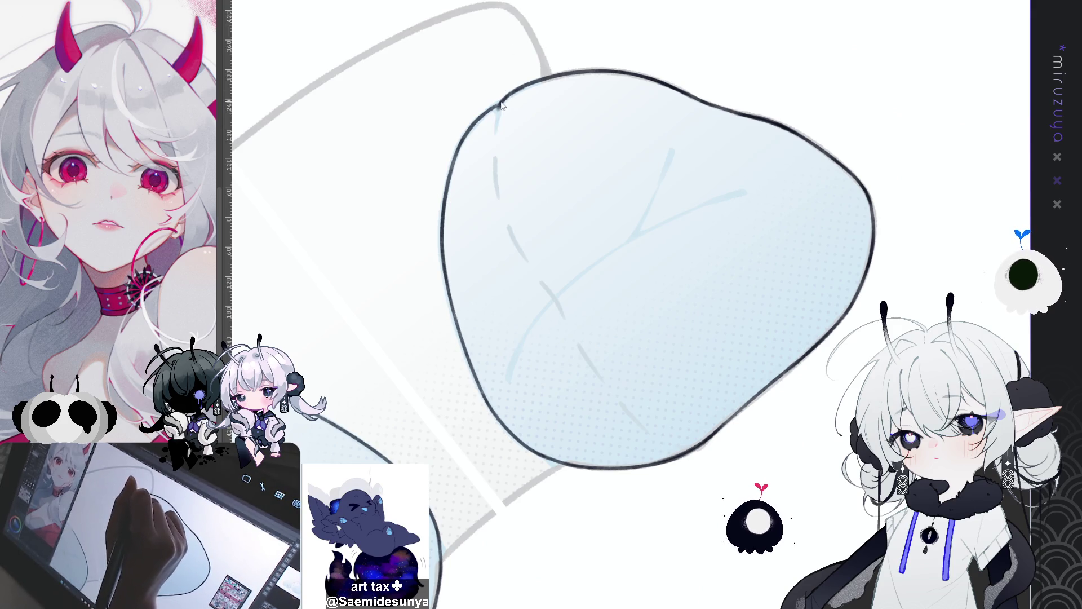
left_click_drag(504, 97, 470, 355)
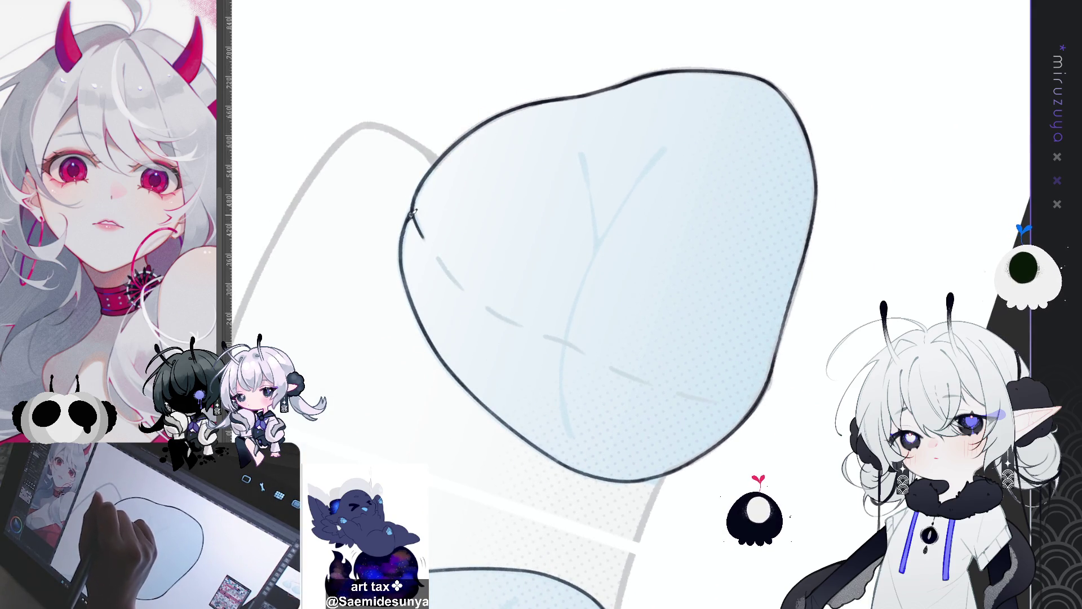
Turn the beanbag upright, recentre it and ink a solid stroke on its right edge
mouse_move(489, 205)
left_mouse_down()
mouse_move(805, 267)
mouse_move(808, 335)
left_mouse_up()
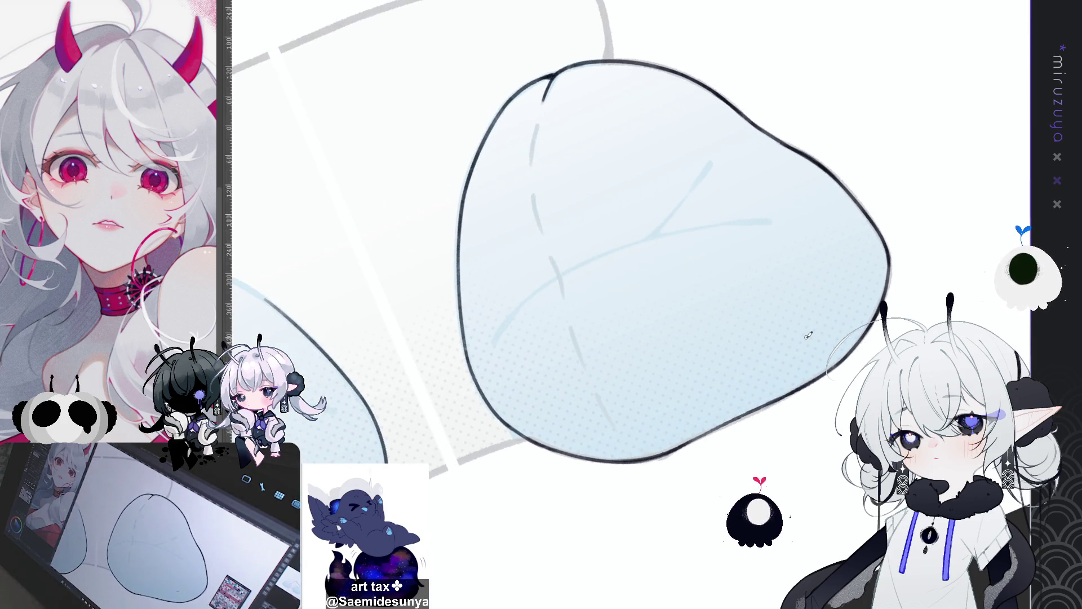
mouse_move(669, 310)
left_mouse_down()
mouse_move(622, 333)
mouse_move(712, 110)
left_mouse_up()
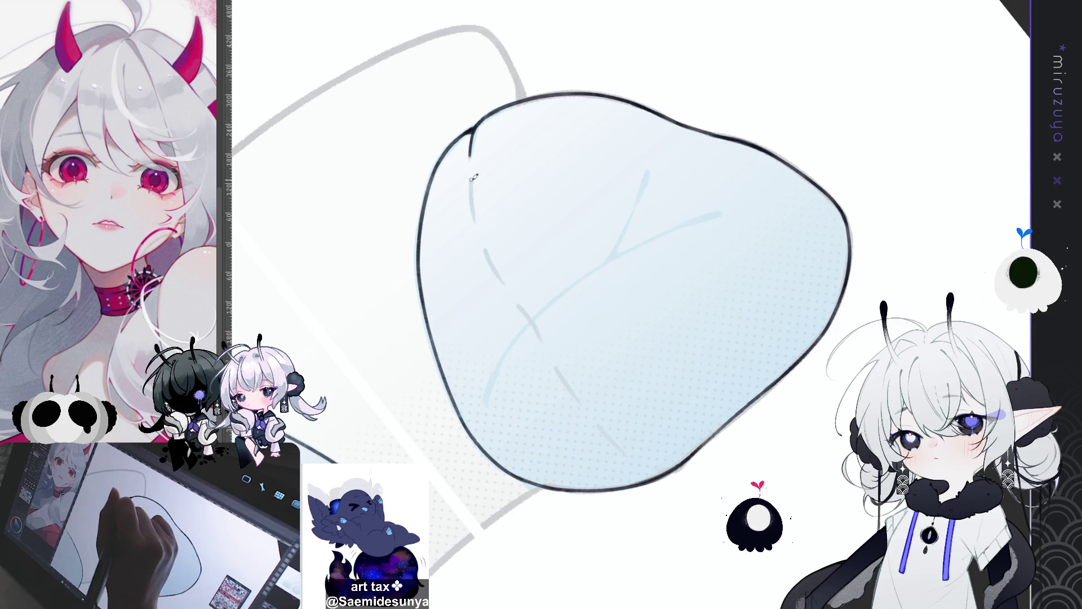
left_click_drag(473, 178, 475, 221)
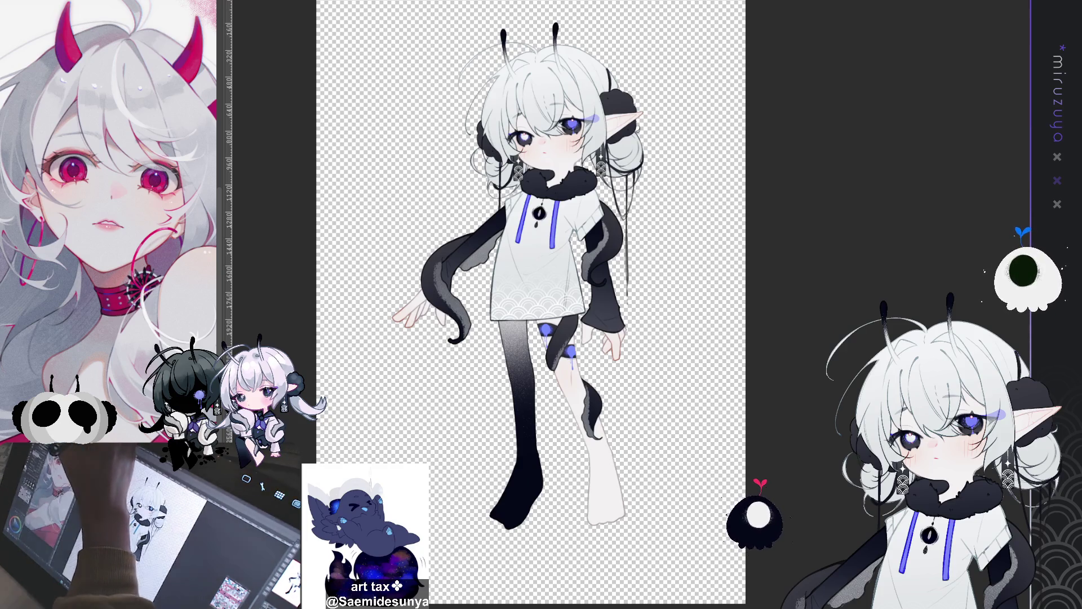
Turn on the paper layer so the tentacled character sits on a white background
left_click(101, 33)
key("ctrl+a")
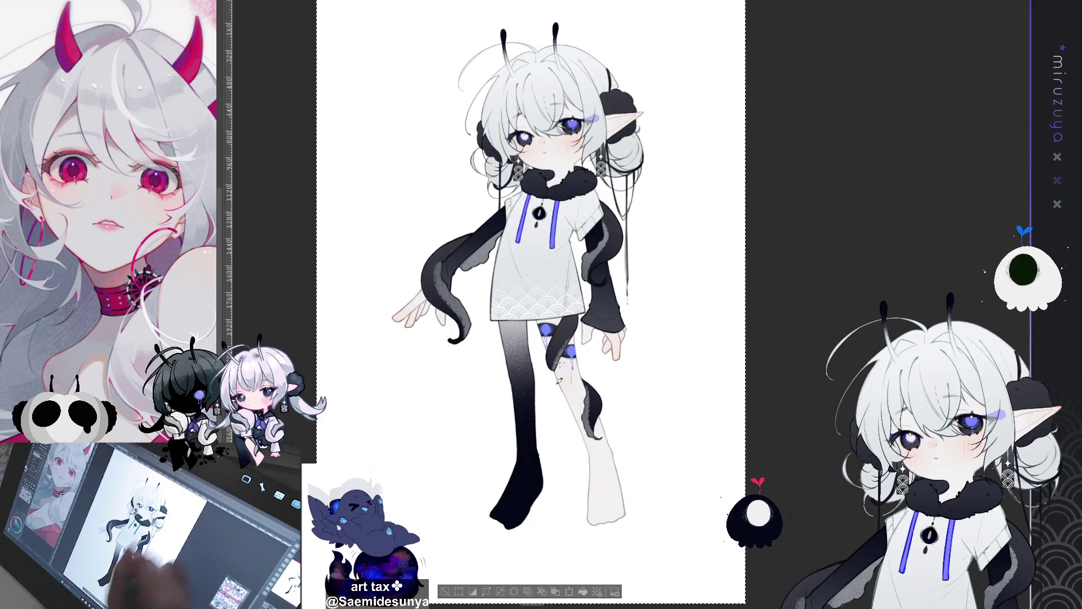
key("ctrl+d")
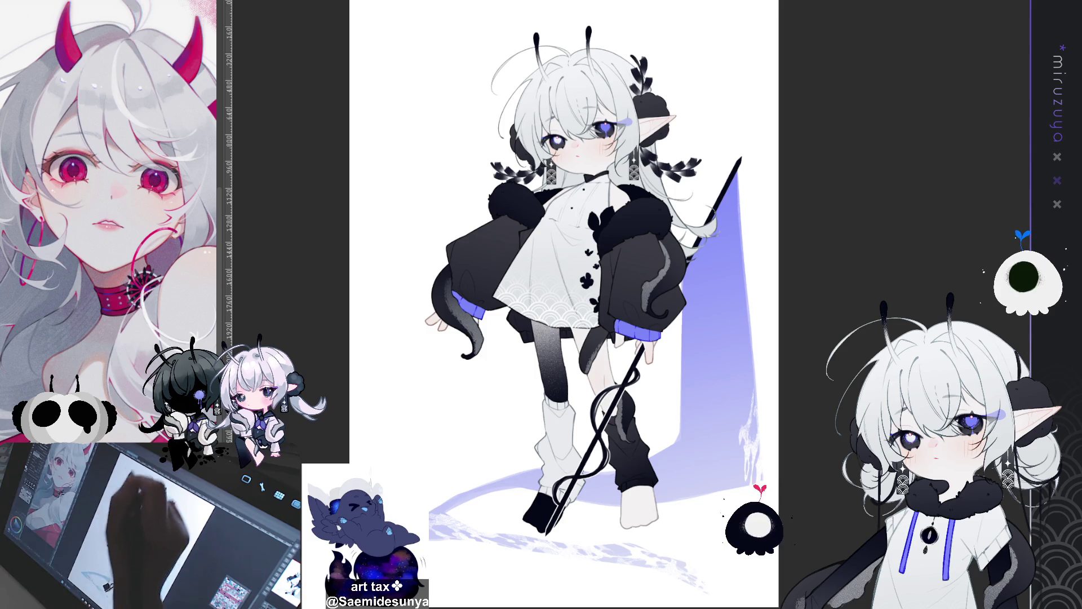
key("ctrl+Tab")
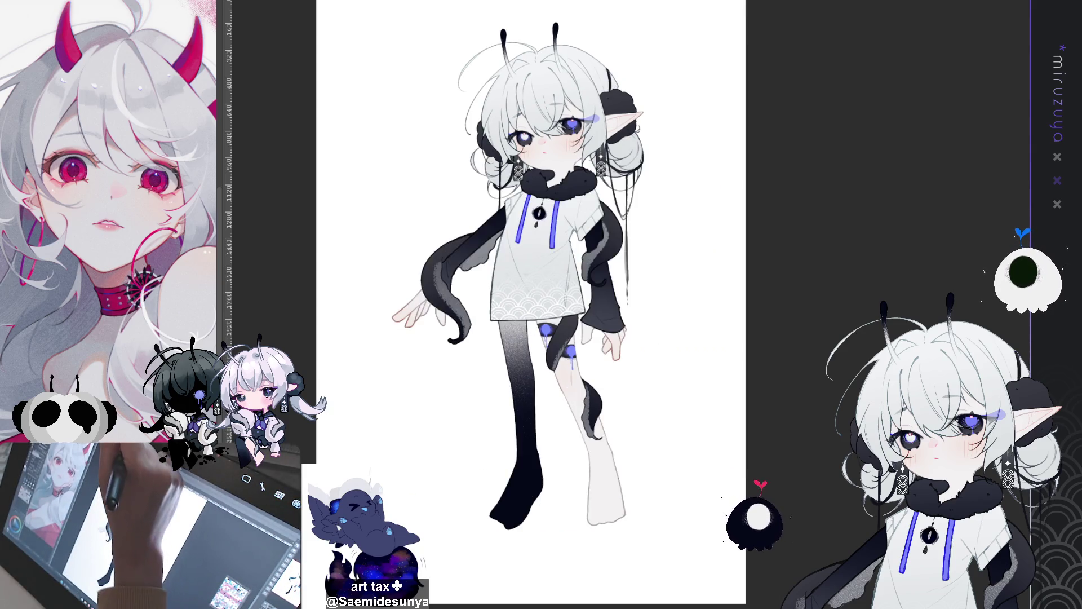
Cycle through the open documents until the paired white- and black-haired elf artwork appears
key("ctrl+Tab")
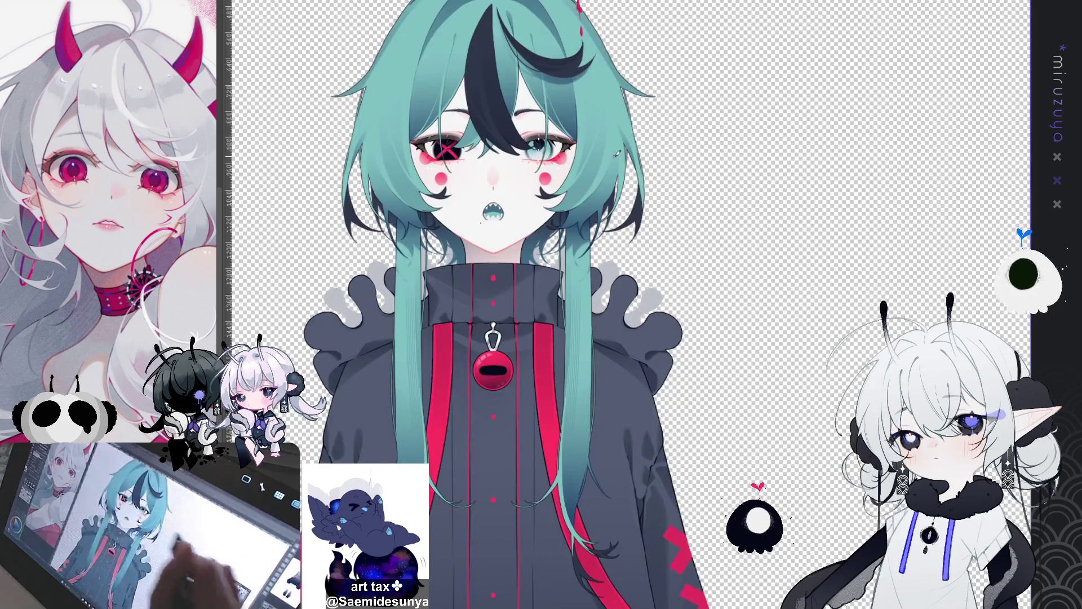
key("ctrl+Tab")
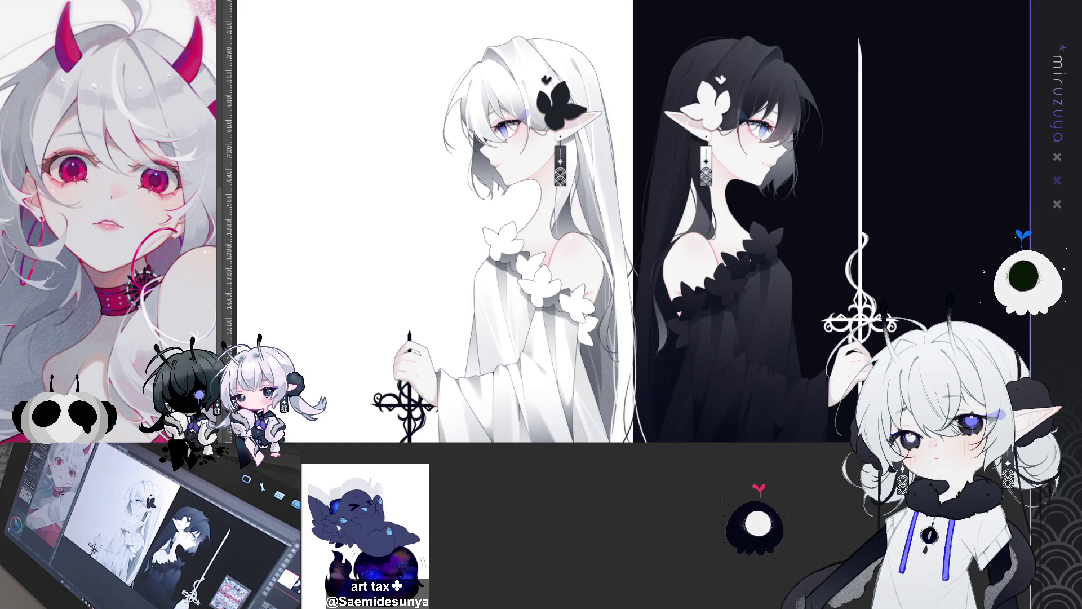
left_click_drag(507, 225, 453, 226)
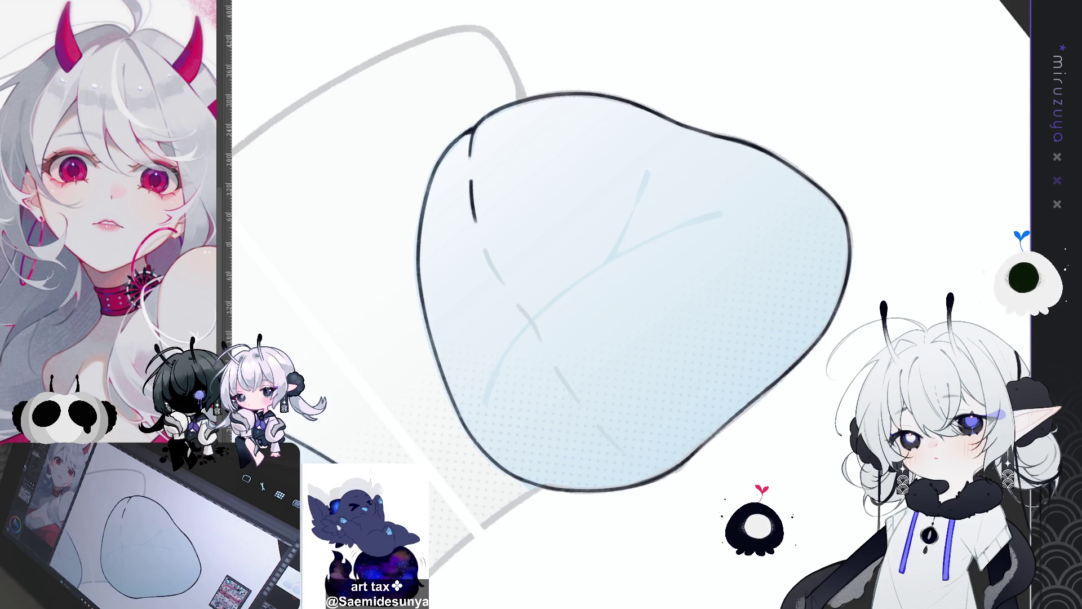
Tilt the canvas to ink the right pillow's outline and seams, then fit both pillows in view
scroll(631, 282, "down", 3)
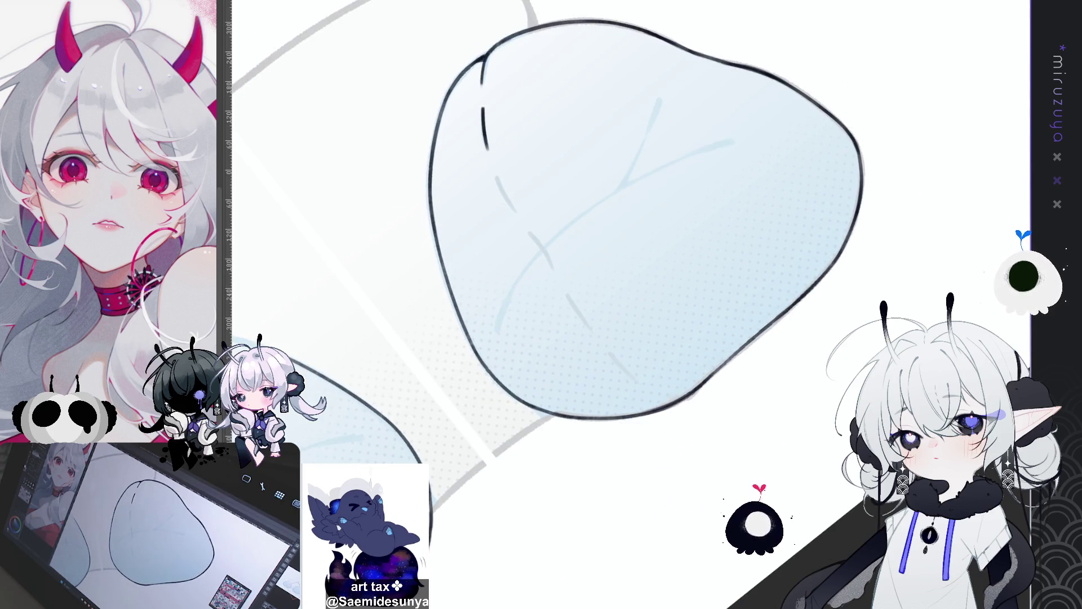
mouse_move(451, 389)
left_mouse_down()
mouse_move(416, 411)
mouse_move(428, 417)
left_mouse_up()
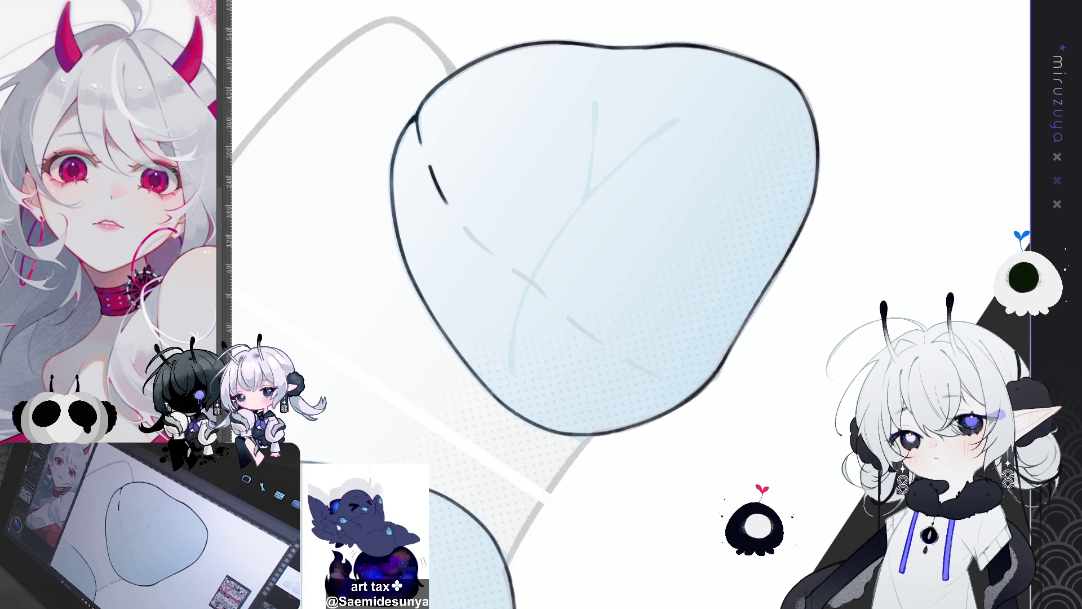
key("ctrl+0")
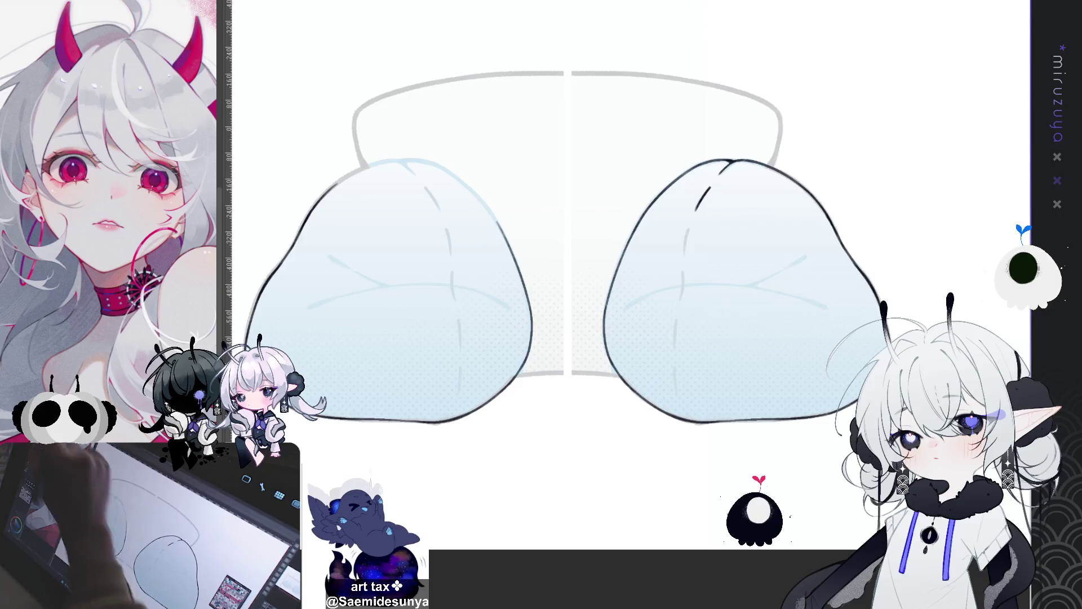
Scale up a copy of the right pillow's outline with Ctrl+T and commit it
left_click_drag(579, 110, 919, 467)
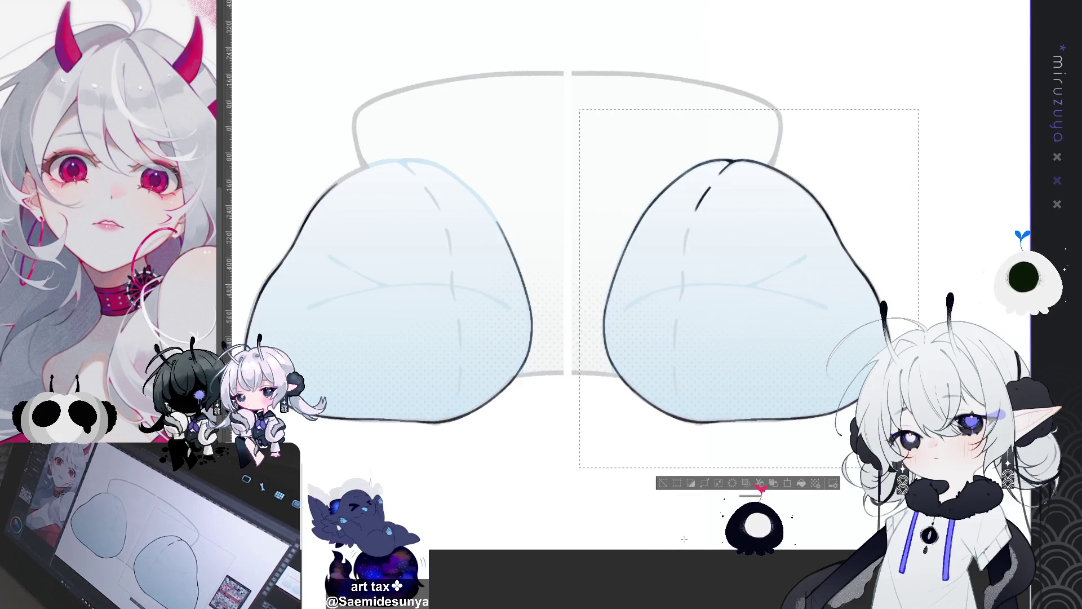
key("ctrl+d")
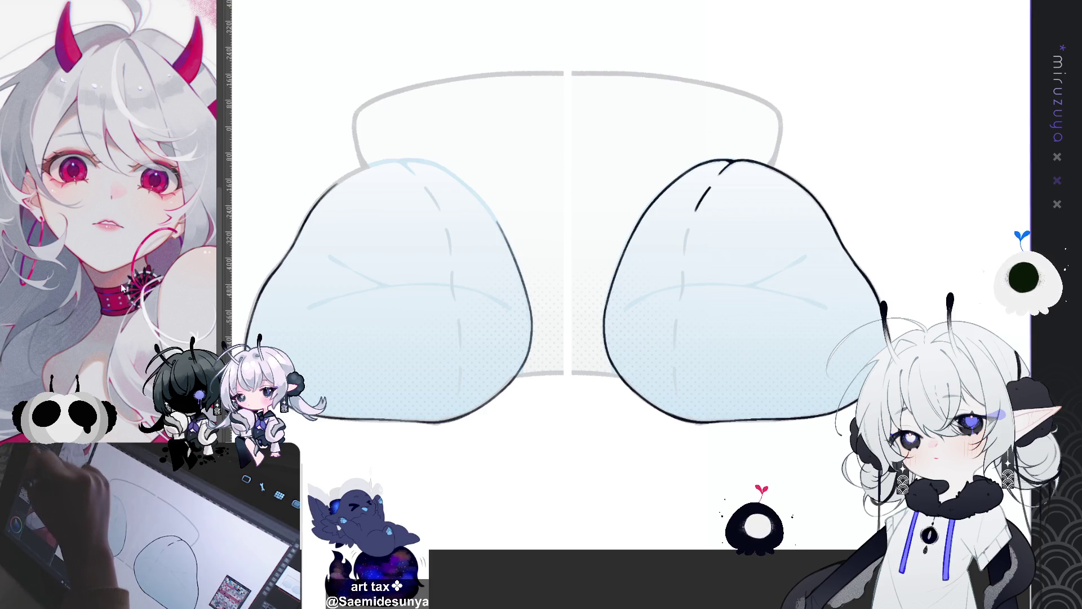
key("ctrl+t")
key("Return")
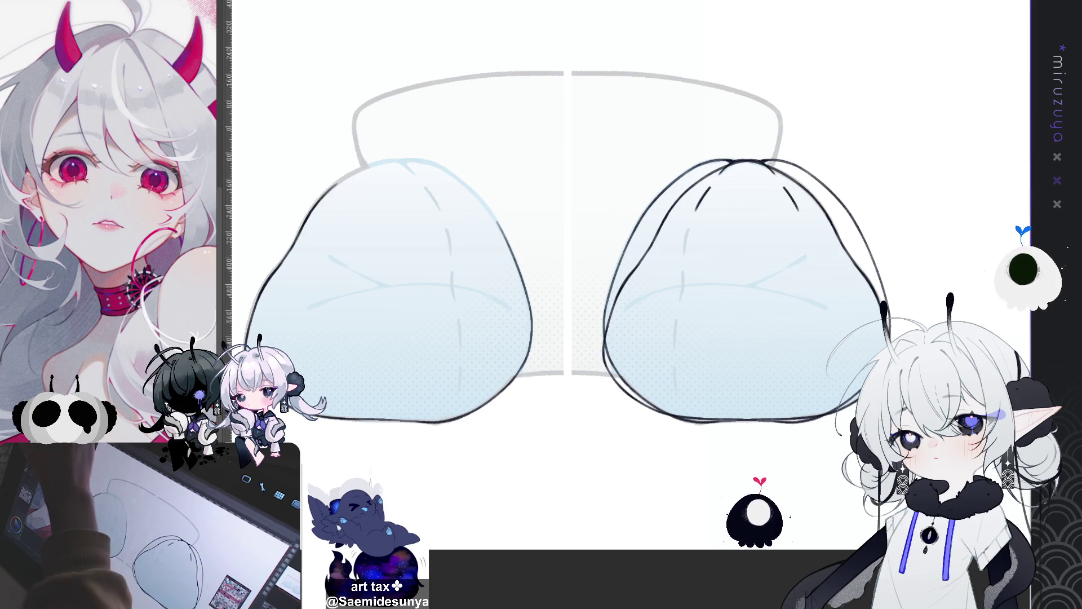
key("ctrl+minus")
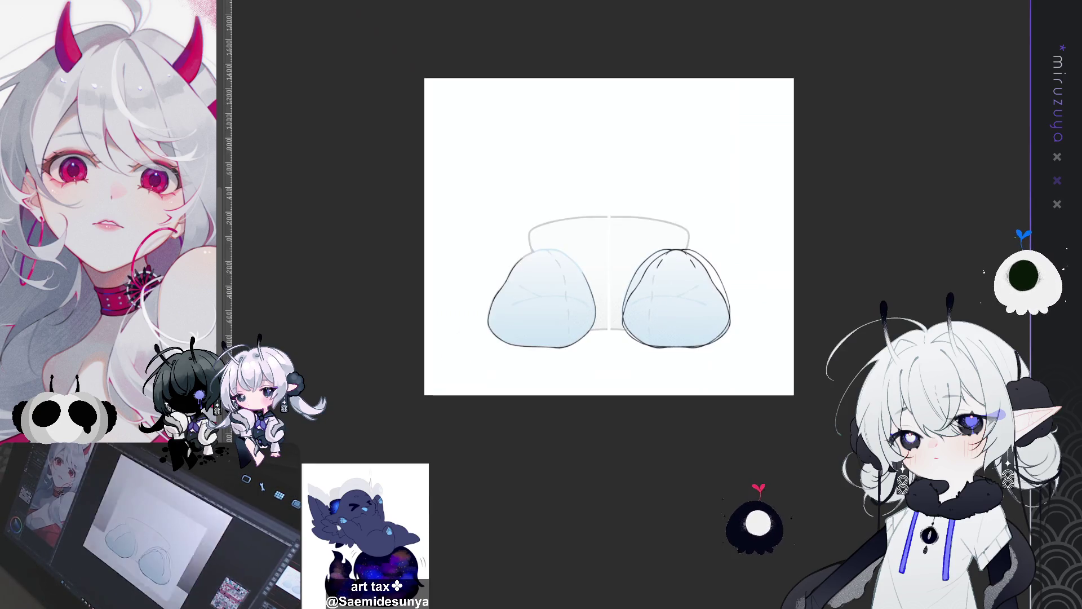
Zoom in on the pillows and select the left pillow to resize its outline to match
key("ctrl+minus")
key("ctrl+minus")
key("ctrl+minus")
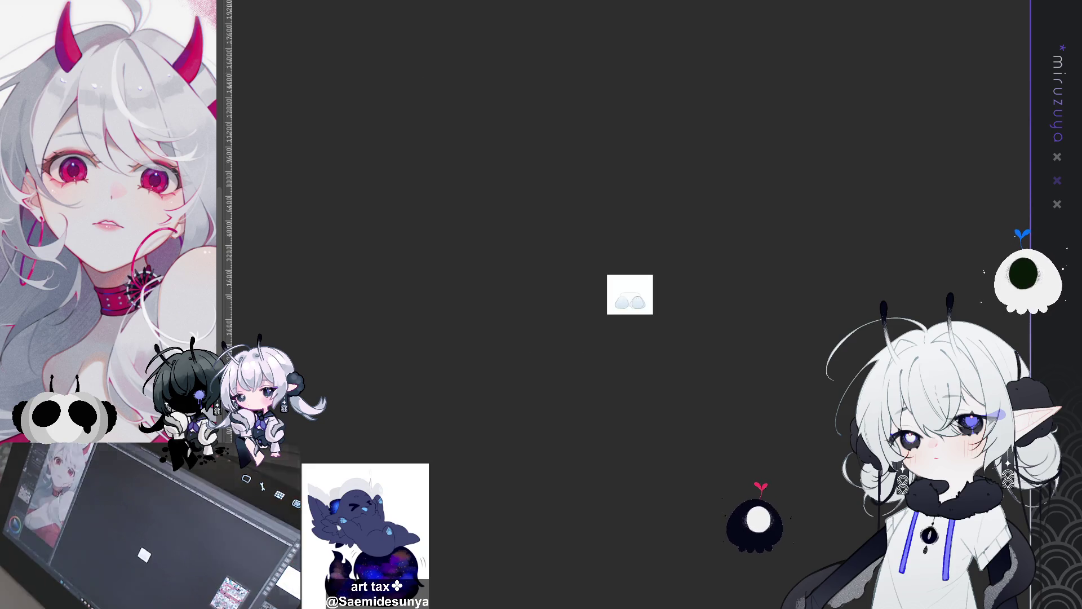
key("ctrl+0")
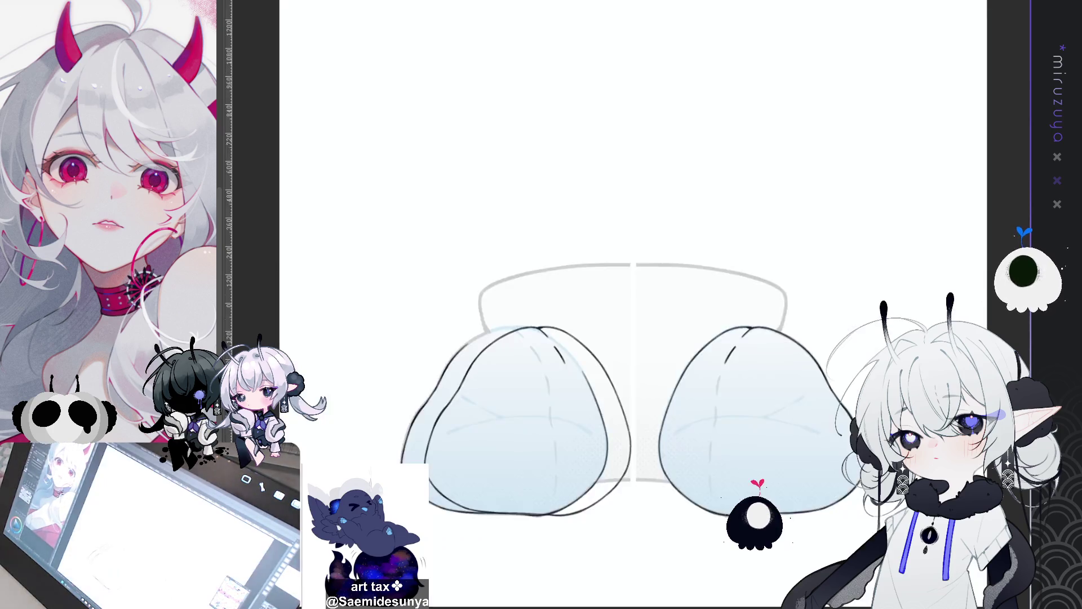
key("ctrl+plus")
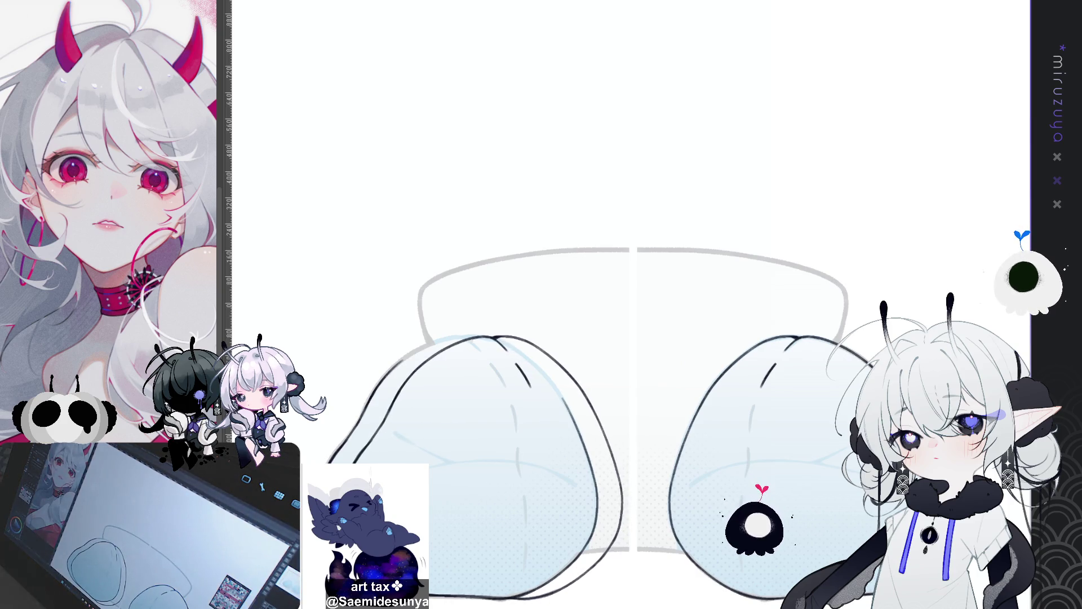
key("ctrl+minus")
key("ctrl+minus")
key("ctrl+minus")
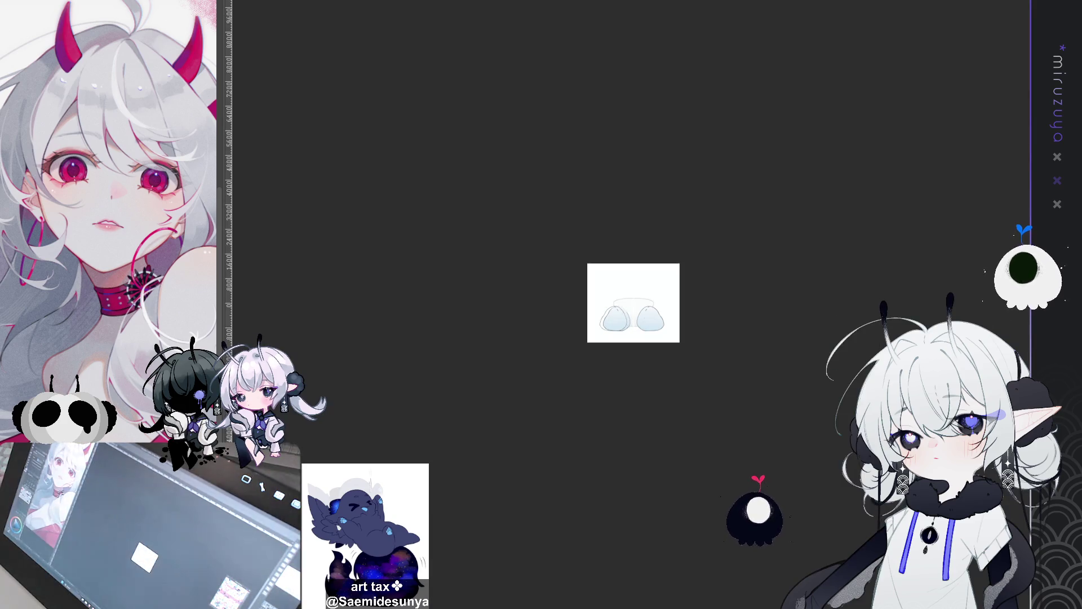
key("ctrl+0")
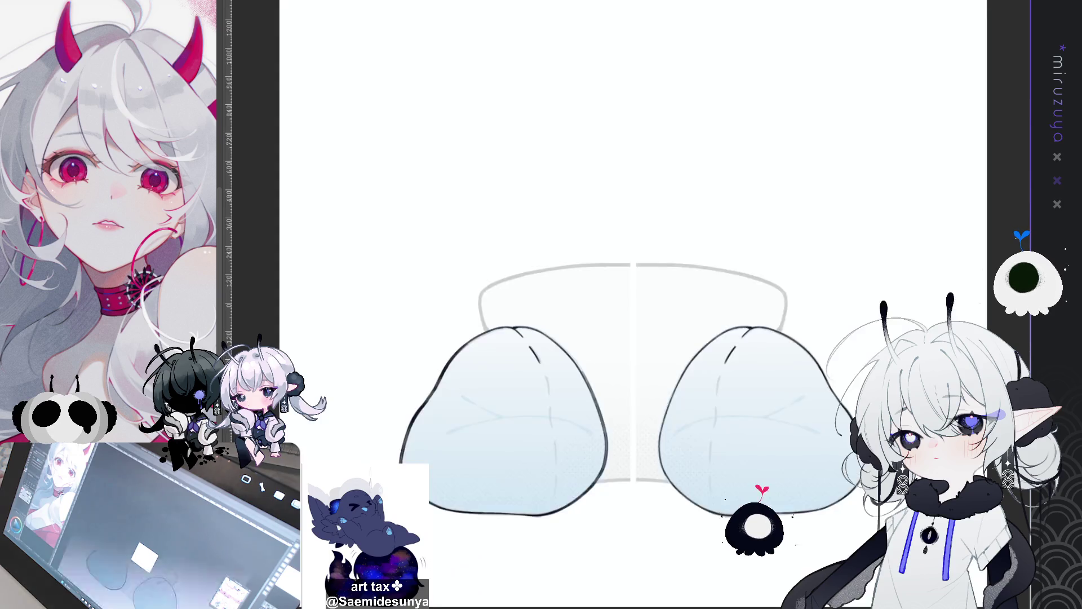
key("ctrl+plus")
key("ctrl+plus")
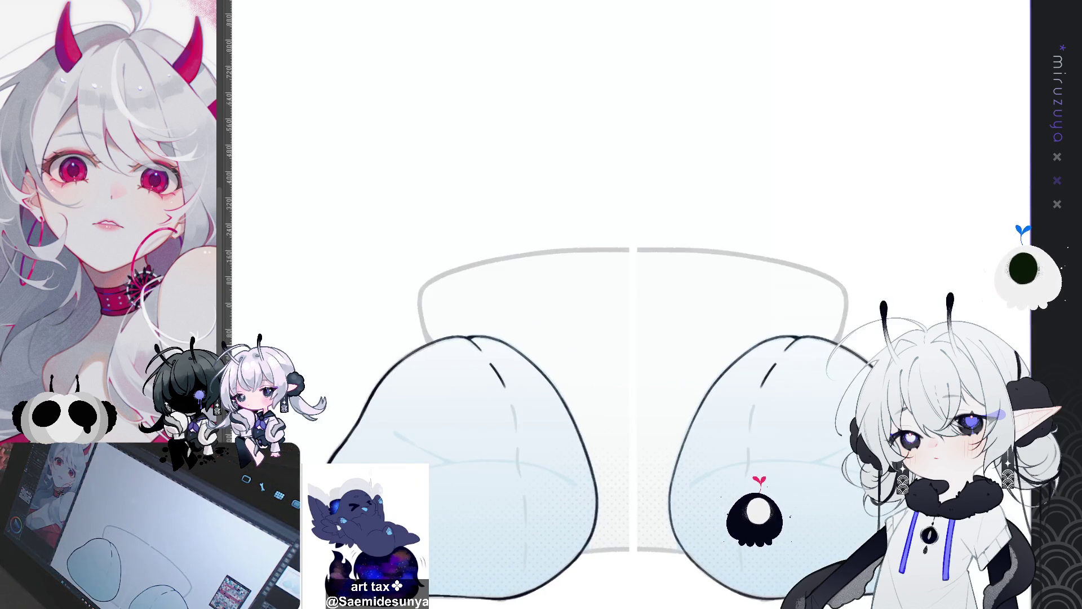
left_click_drag(881, 472, 873, 317)
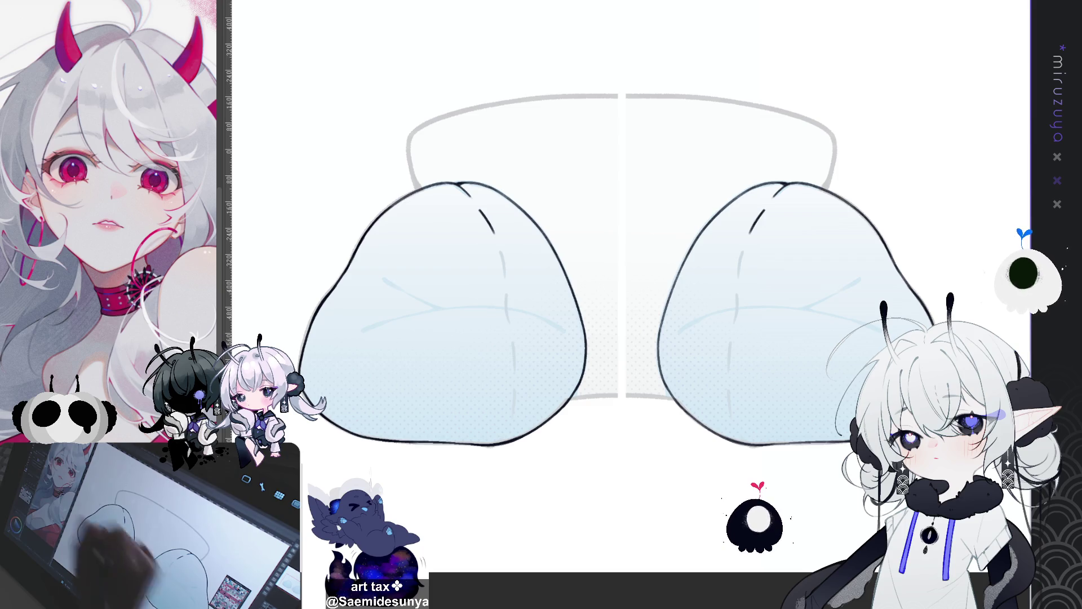
mouse_move(256, 155)
left_mouse_down()
mouse_move(476, 422)
mouse_move(606, 491)
left_mouse_up()
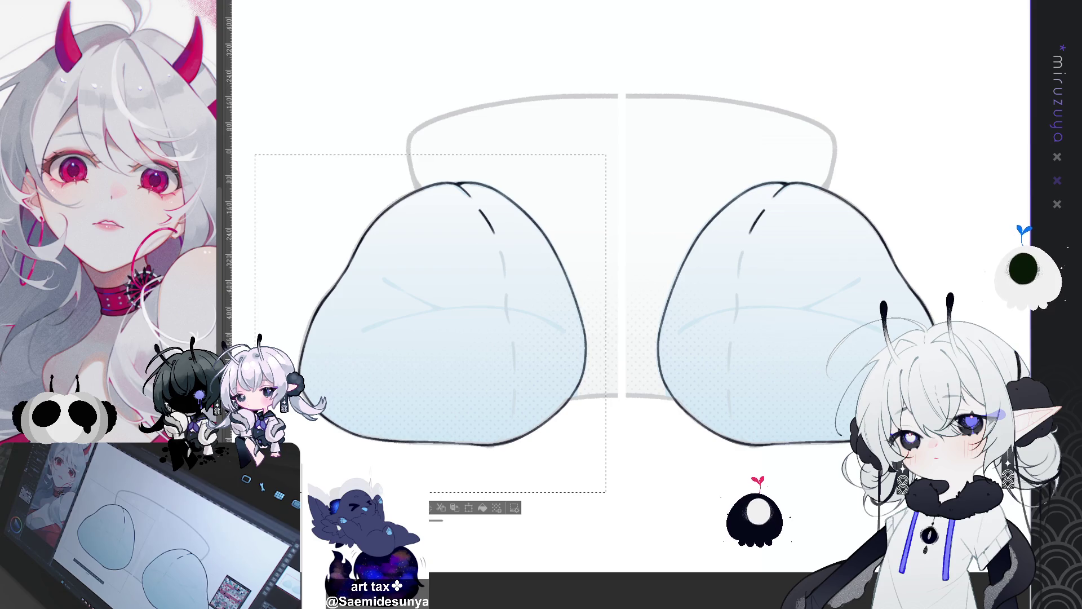
key("ctrl+d")
left_click_drag(870, 270, 876, 314)
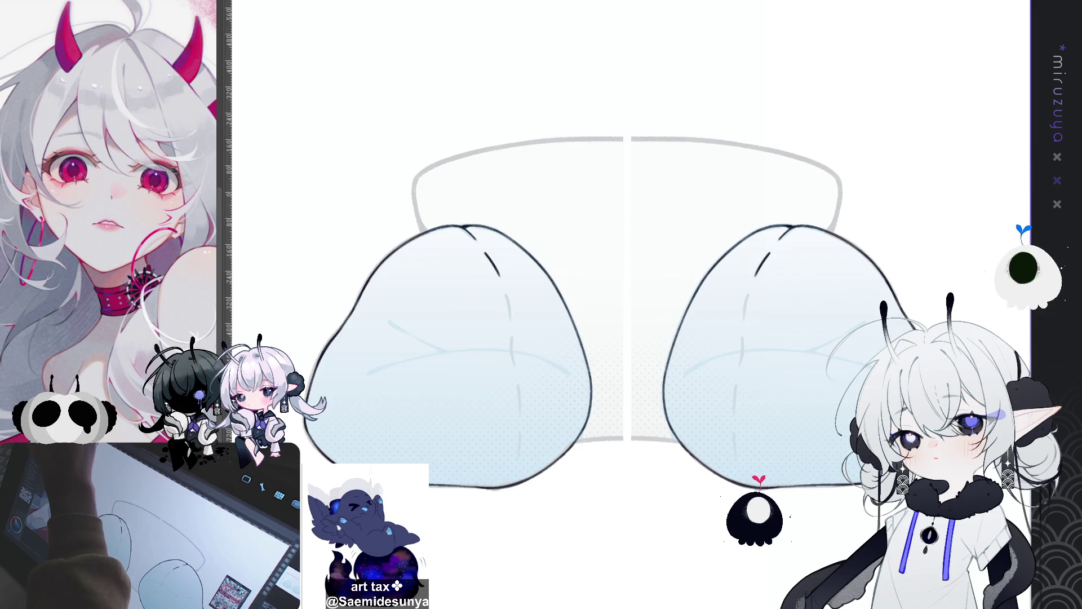
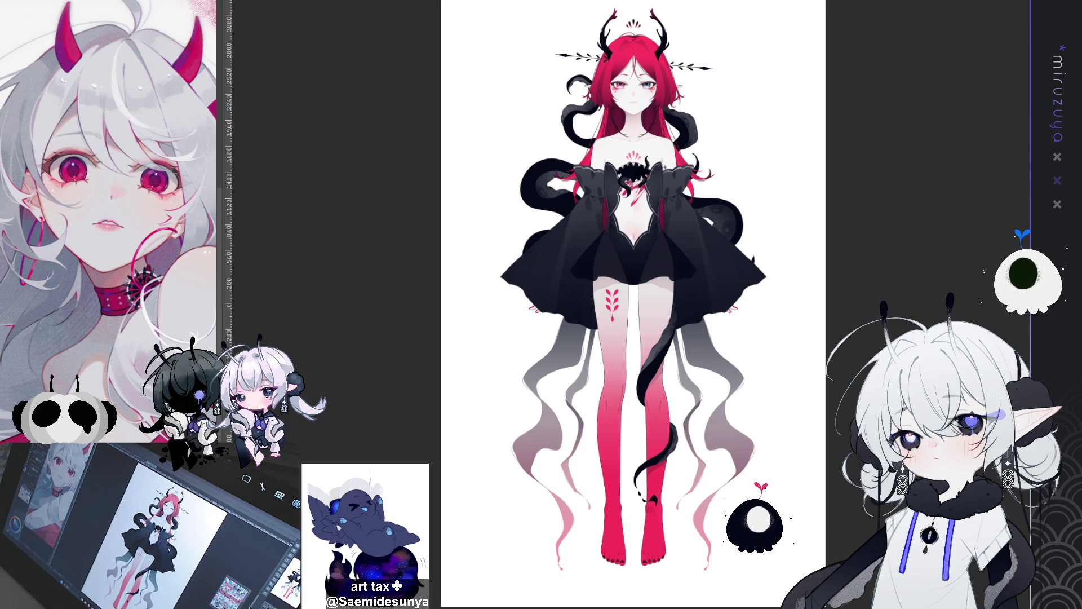
Zoom and pan the view in over the red-haired horned character's body
scroll(842, 375, "up", 1)
left_click_drag(847, 541, 842, 375)
scroll(841, 374, "up", 3)
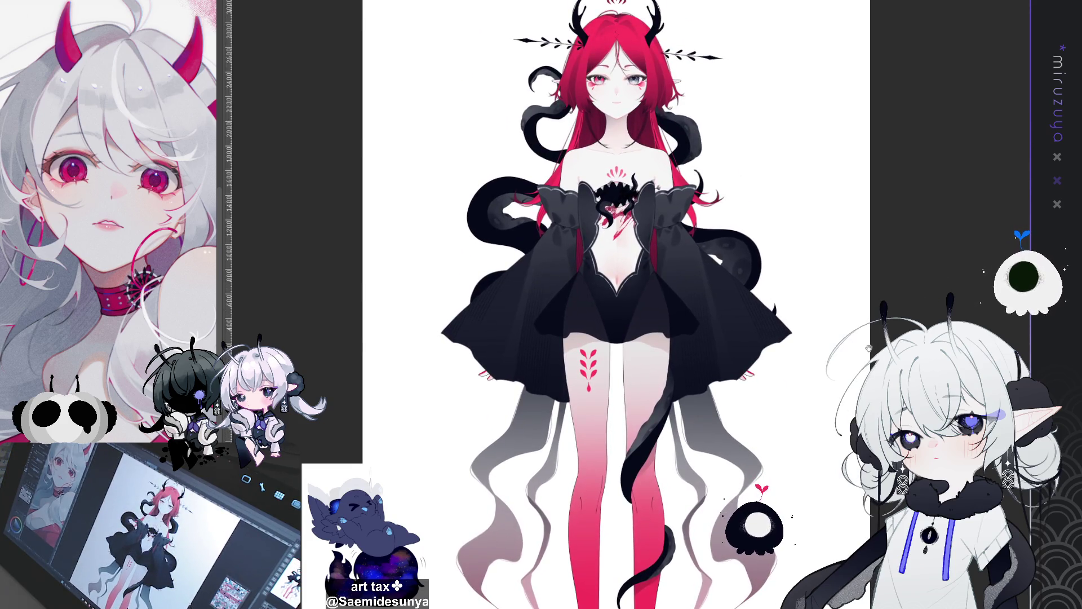
scroll(868, 347, "up", 1)
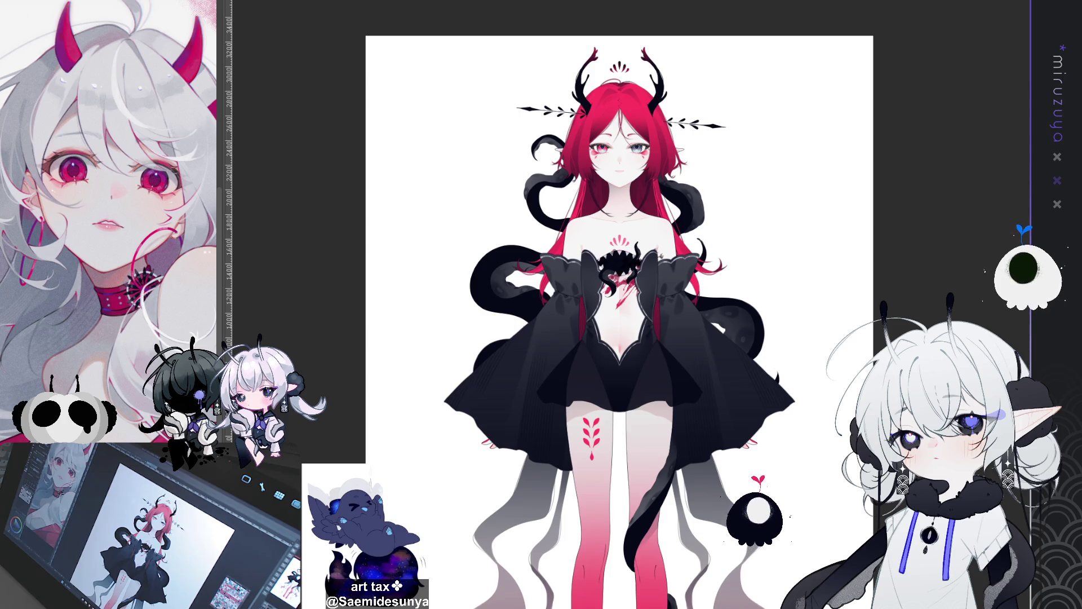
scroll(620, 304, "down", 1)
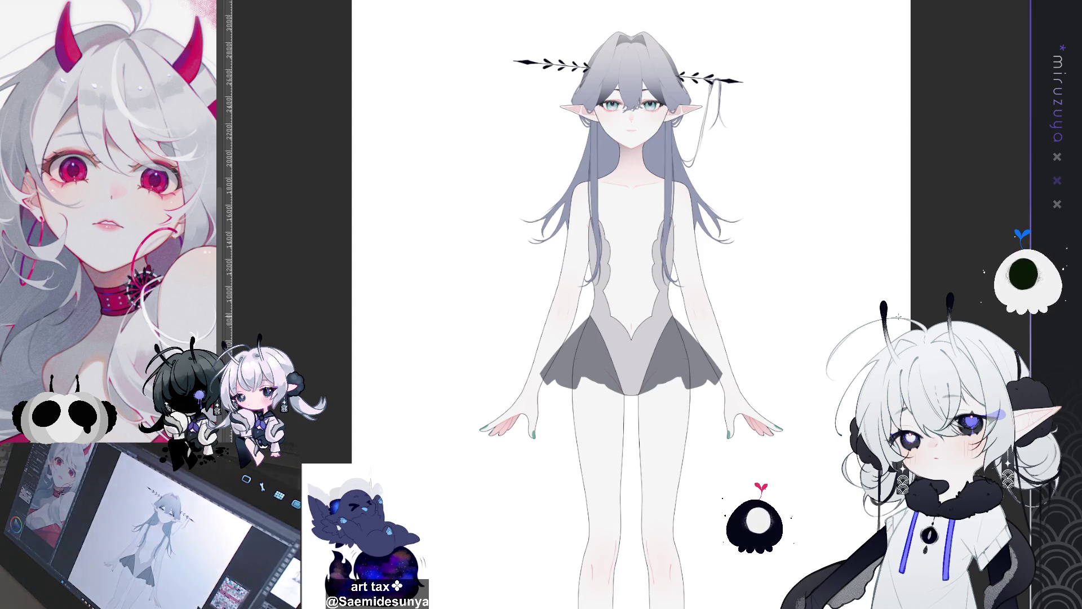
Shift the grey-haired elf design slightly sideways in the view
left_click_drag(888, 324, 872, 330)
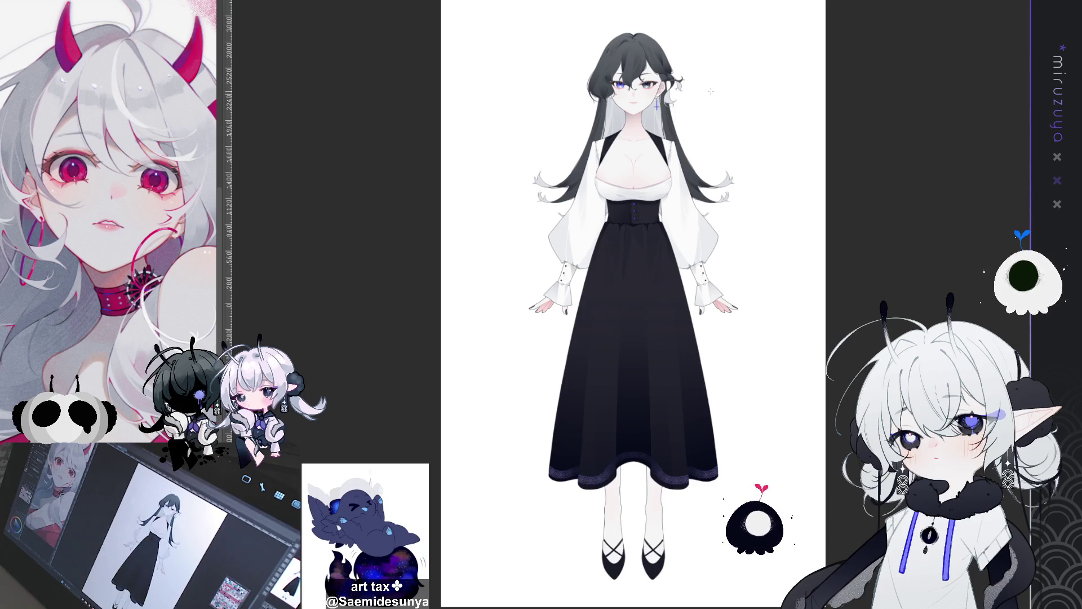
Zoom in toward the face of the dark-haired girl in the white blouse
scroll(663, 68, "up", 5)
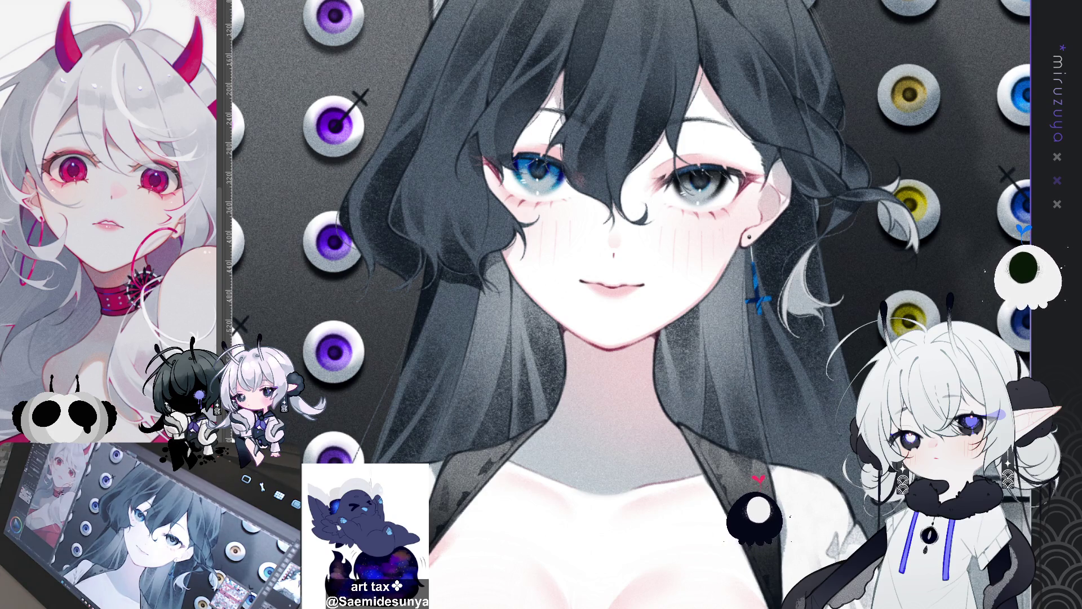
Zoom out to the whole dark-haired figure, then back in on her face
key("ctrl+minus")
key("ctrl+minus")
key("ctrl+minus")
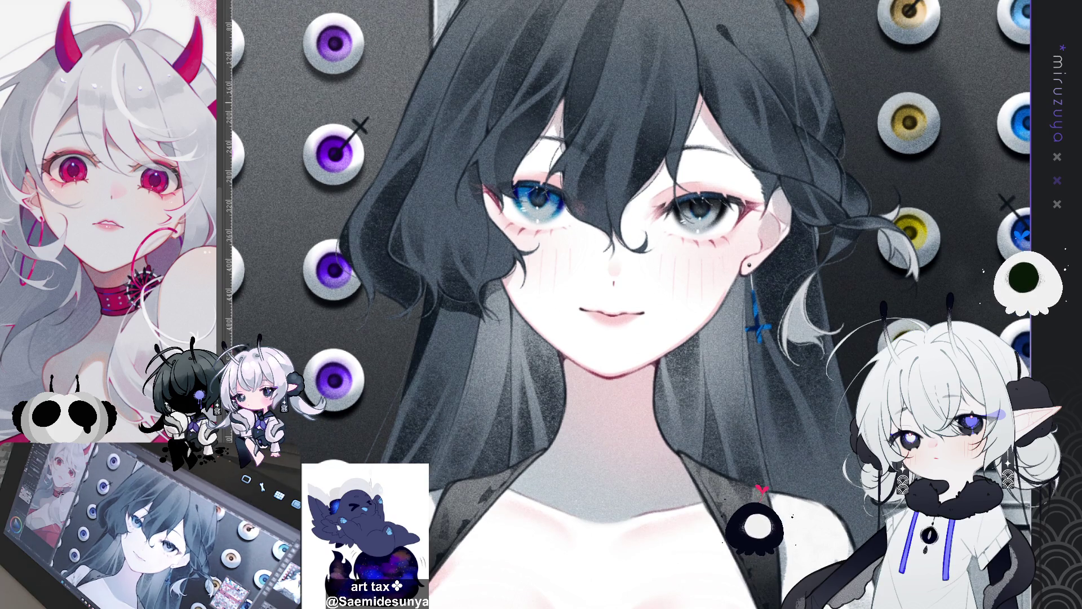
key("ctrl+plus")
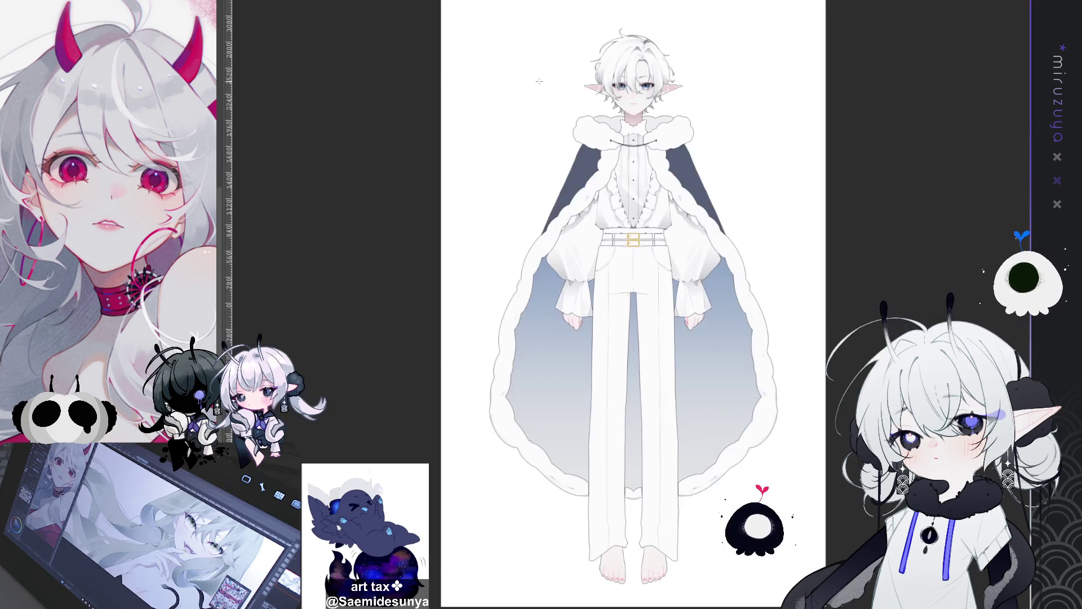
Zoom in on the neun design sheet's black belted dress figure
scroll(539, 82, "up", 5)
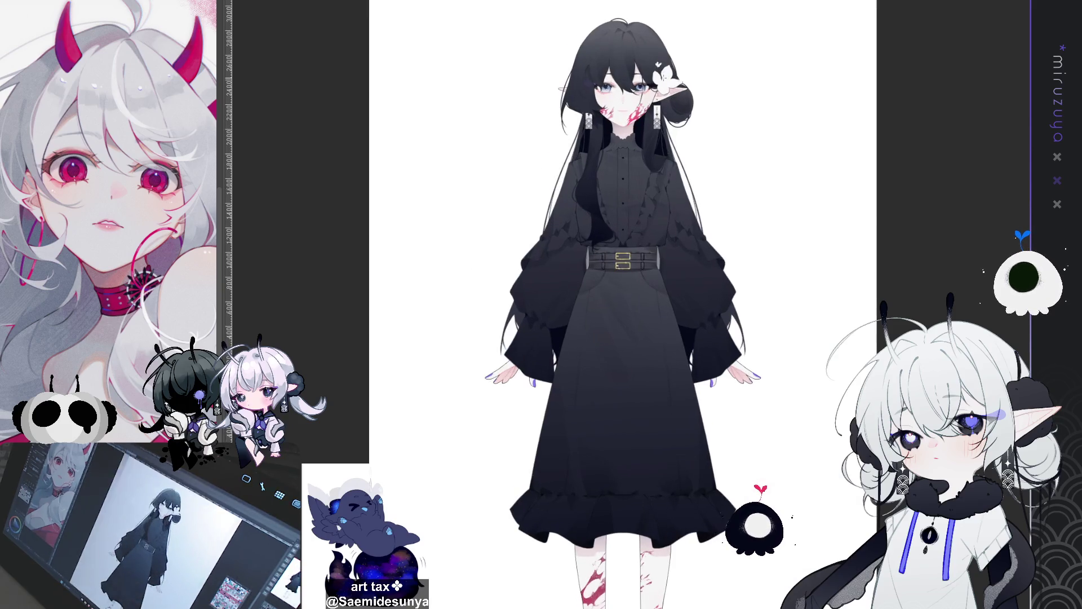
Zoom in on the black-haired illustration, then bring the white-dress figure's canvas forward
scroll(636, 80, "up", 2)
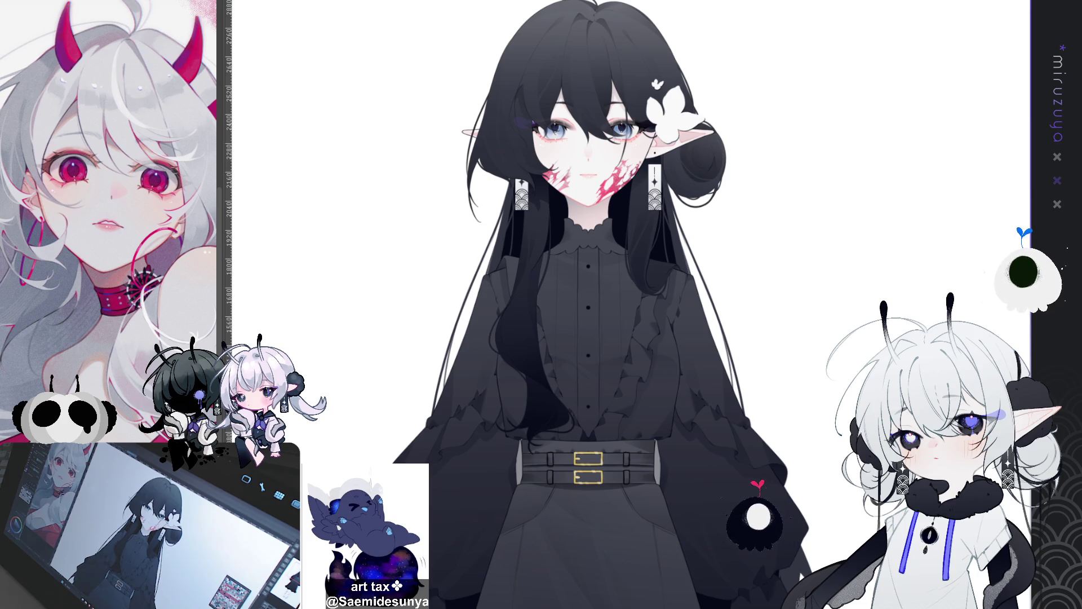
scroll(603, 304, "up", 1)
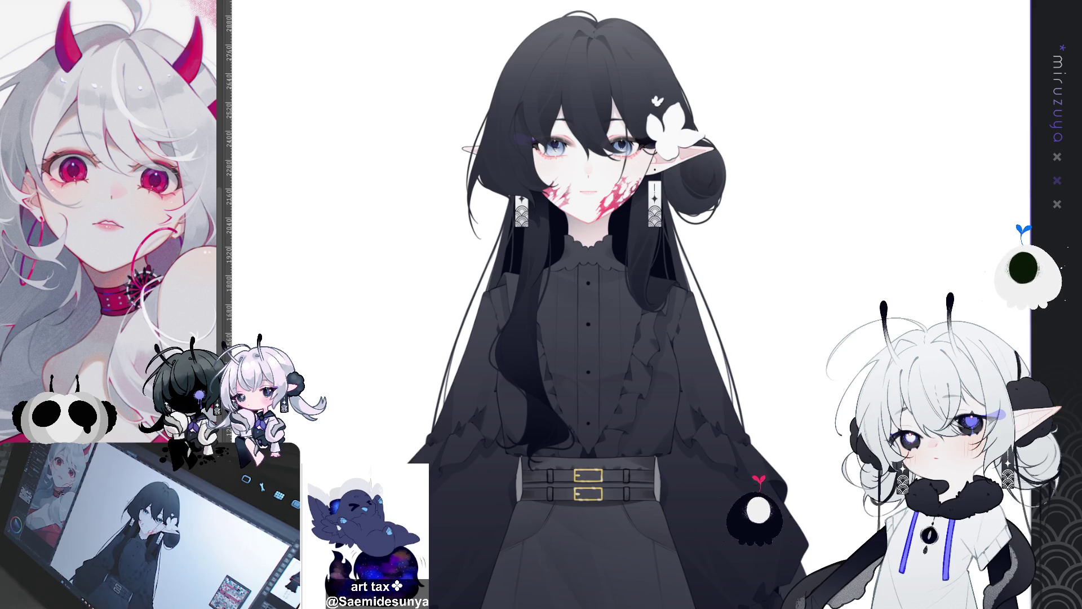
key("ctrl+Tab")
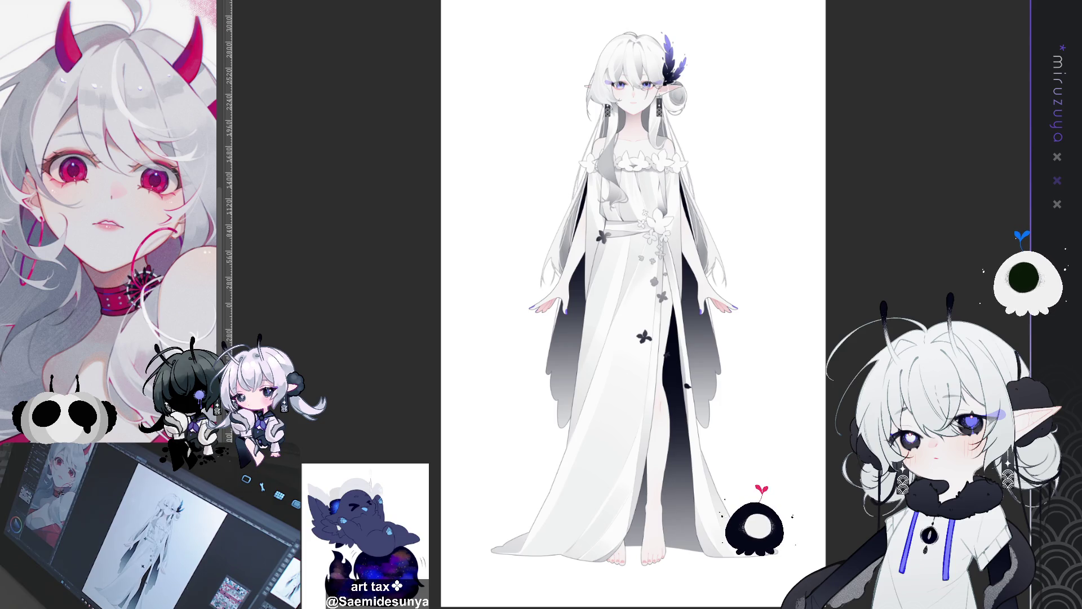
scroll(620, 304, "right", 2)
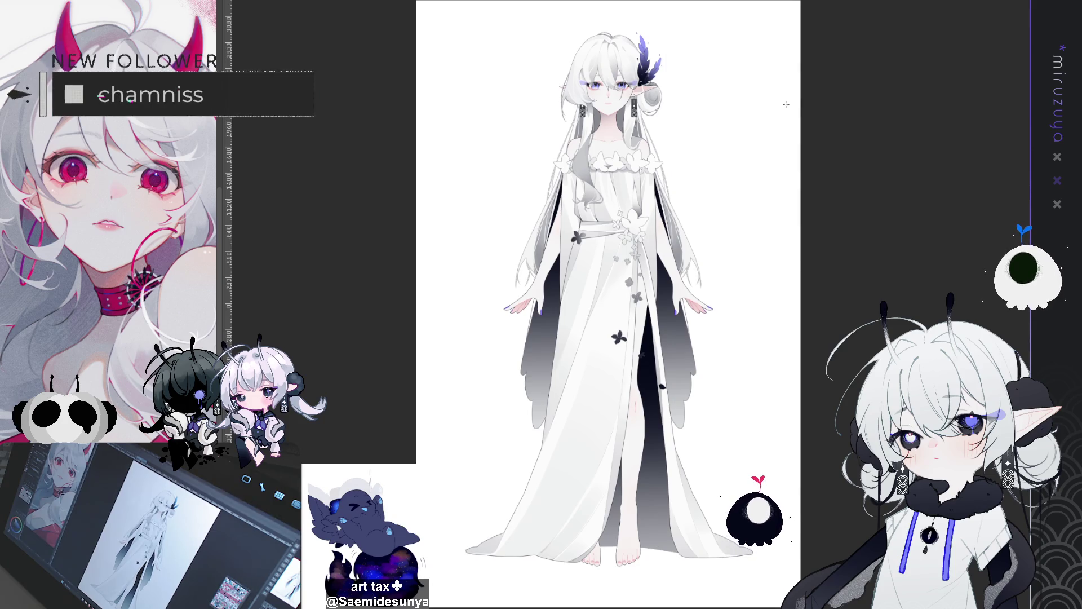
scroll(609, 305, "up", 5)
scroll(582, 305, "up", 1)
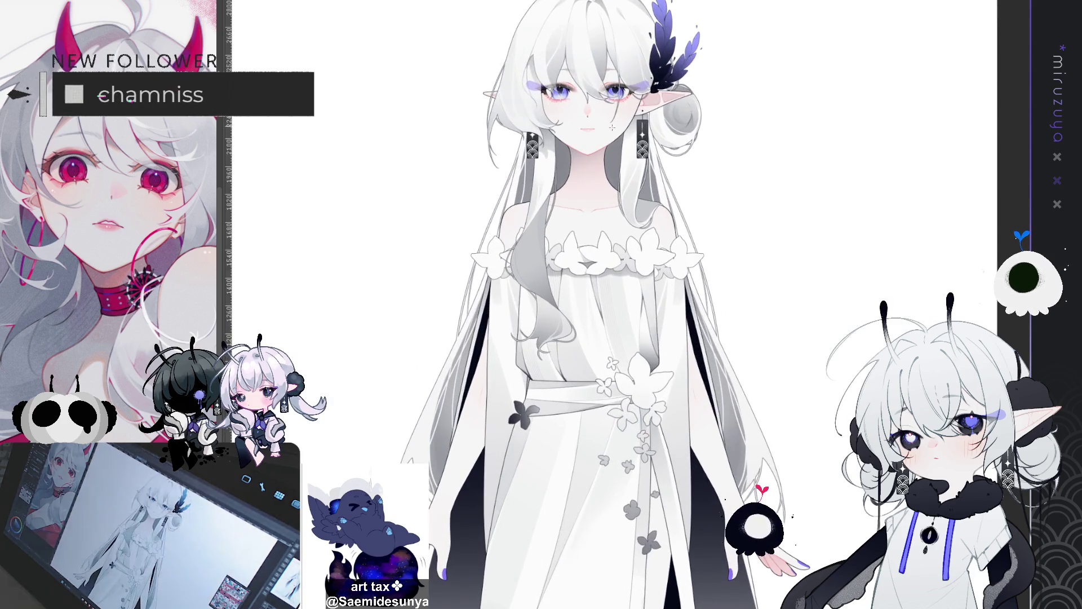
scroll(582, 305, "up", 1)
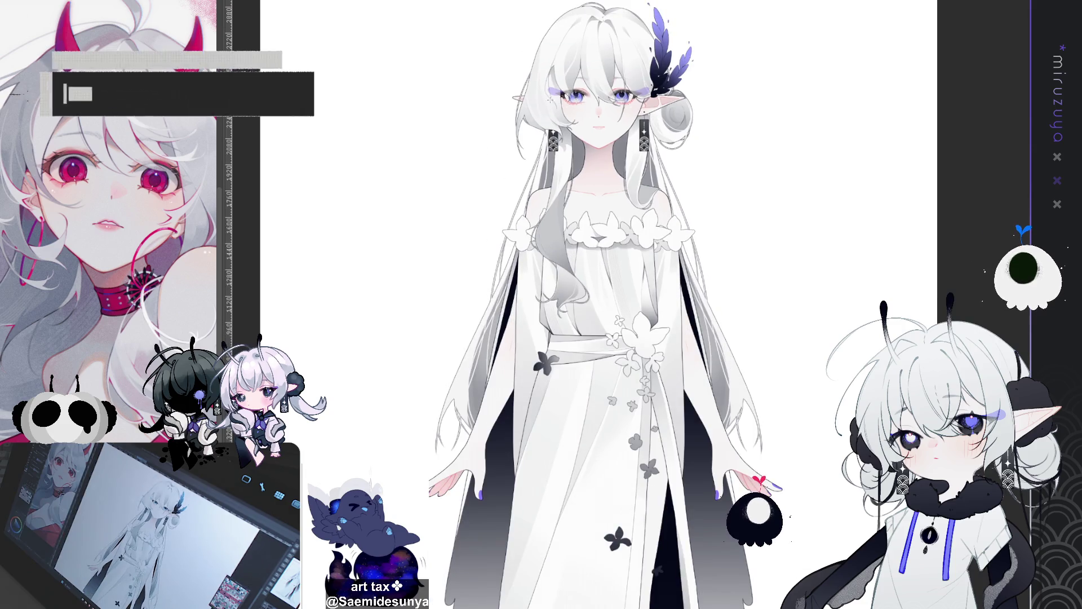
scroll(595, 99, "up", 1)
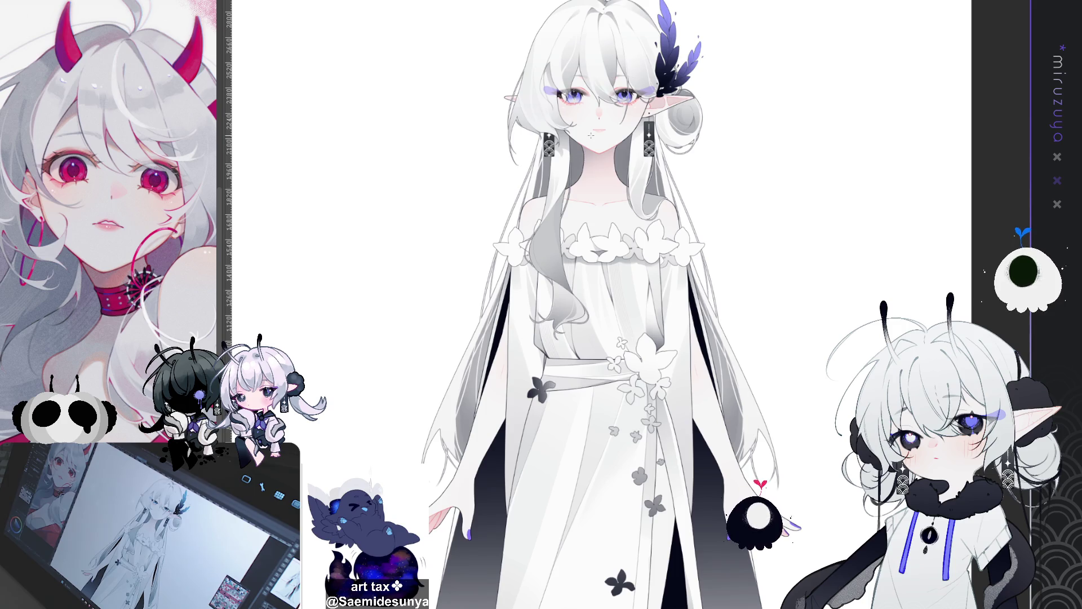
scroll(598, 304, "down", 3)
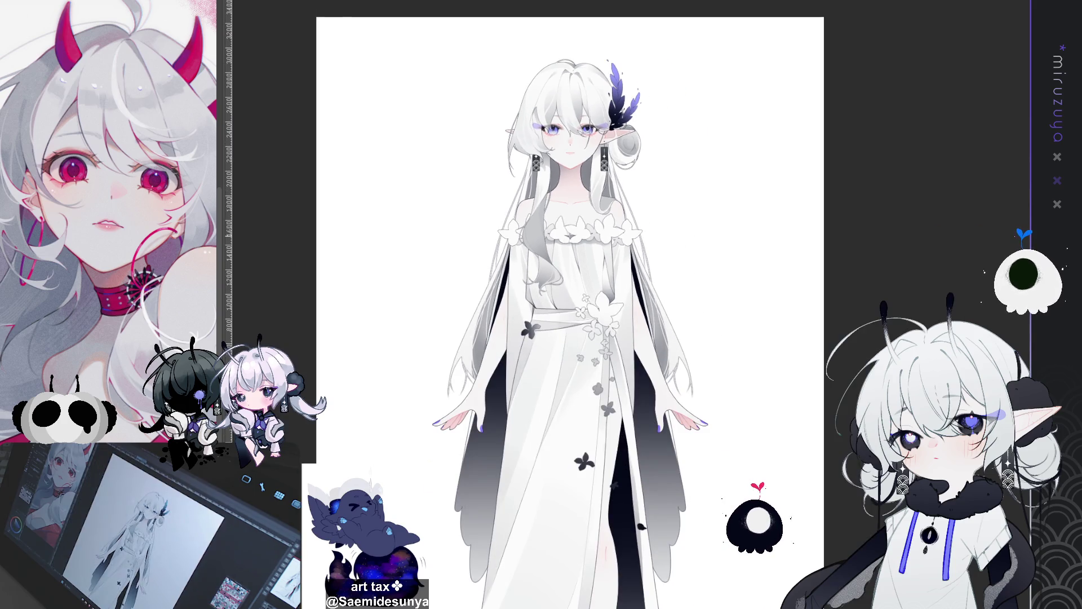
scroll(596, 200, "down", 2)
scroll(509, 216, "up", 2)
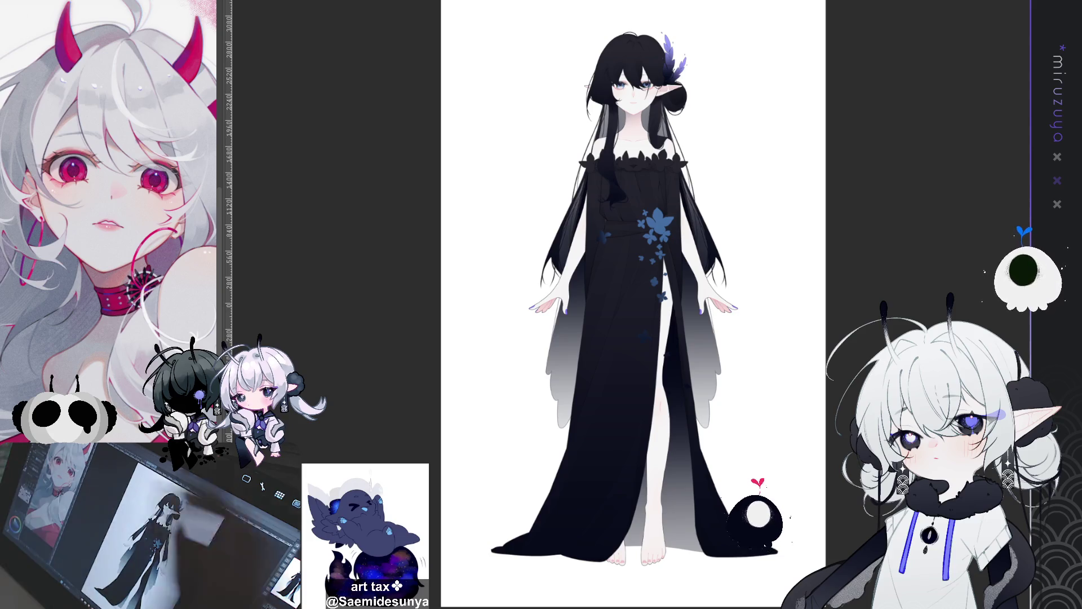
Zoom in closely to inspect the black-dress elf's eyes, ears and leaf ornament
scroll(676, 75, "up", 1)
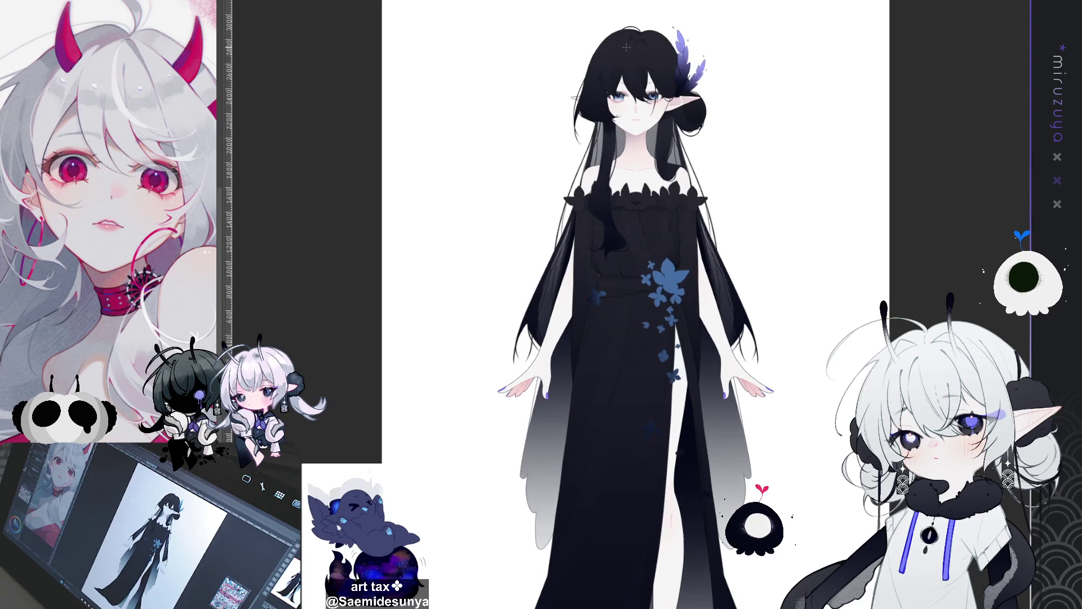
scroll(676, 75, "up", 1)
scroll(676, 75, "up", 1)
scroll(667, 101, "up", 1)
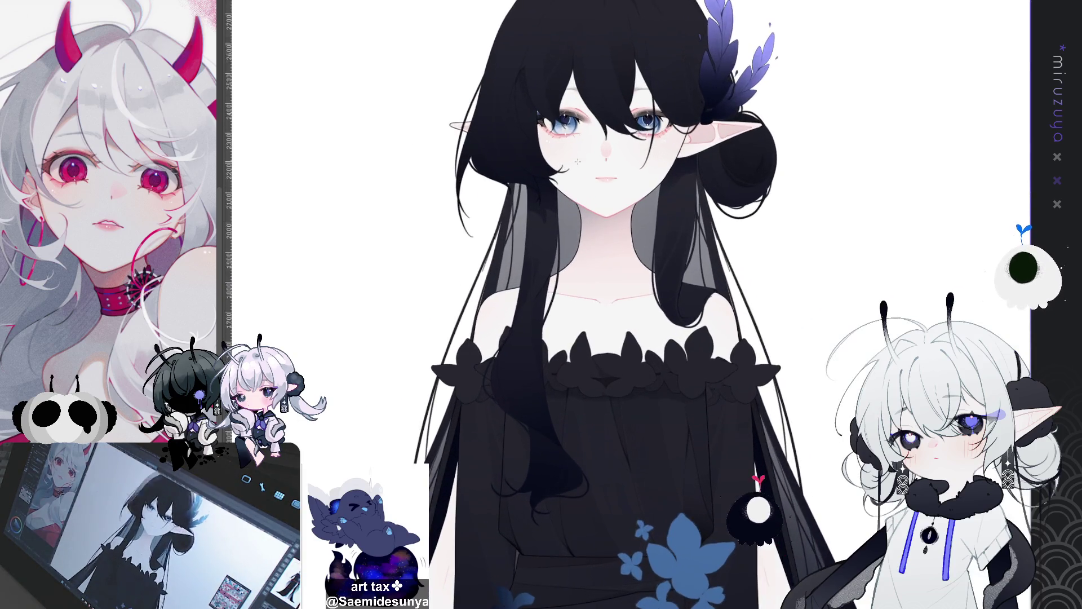
scroll(658, 224, "down", 1)
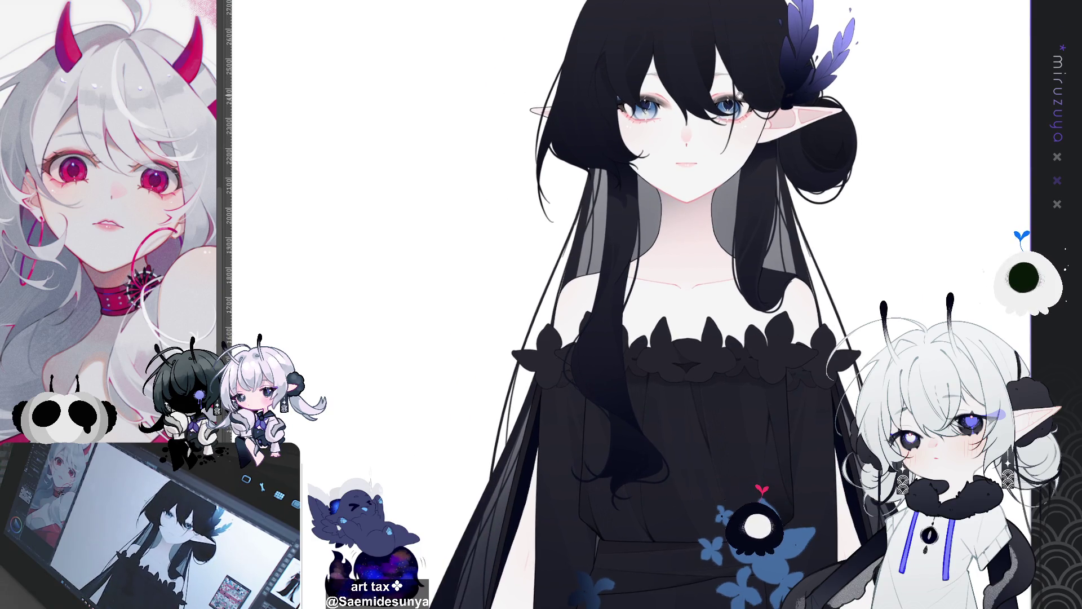
scroll(659, 158, "up", 1)
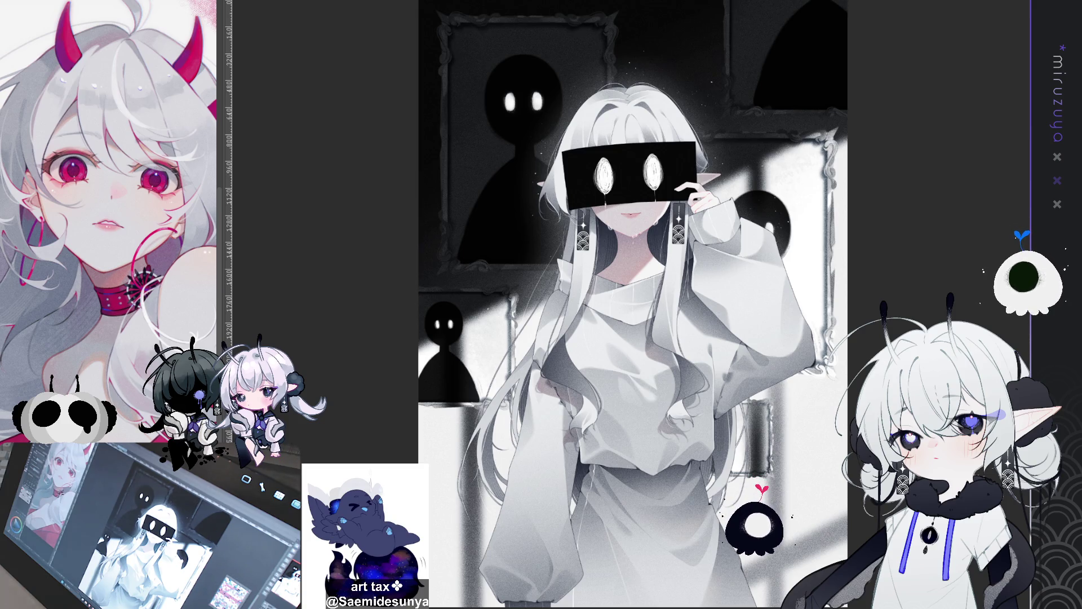
Switch to the monochrome antenna-girl canvas with the black splattered background
key("ctrl+Tab")
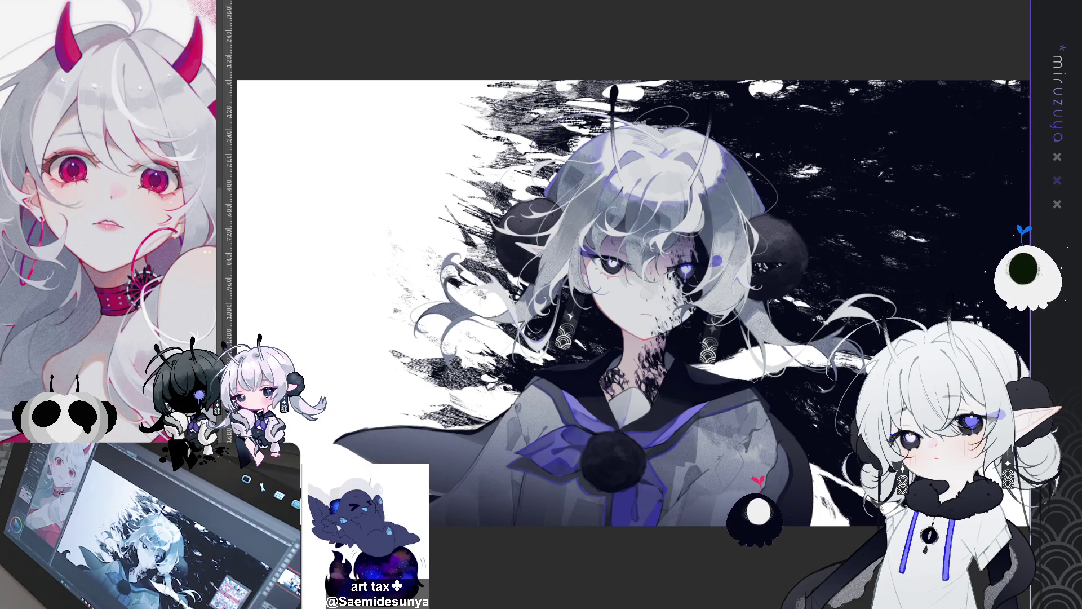
scroll(736, 321, "up", 3)
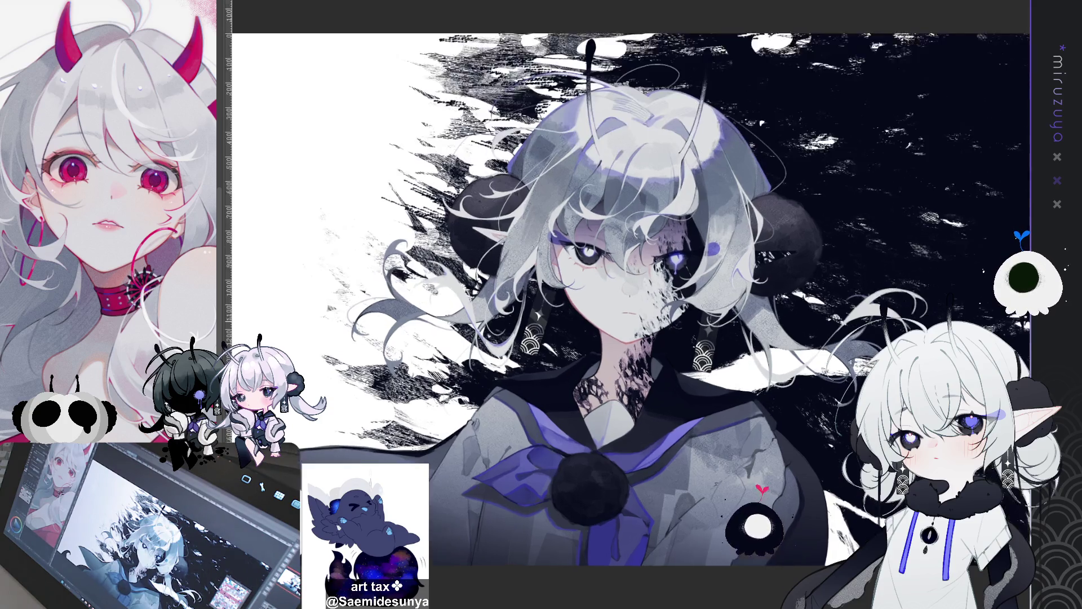
scroll(736, 322, "down", 1)
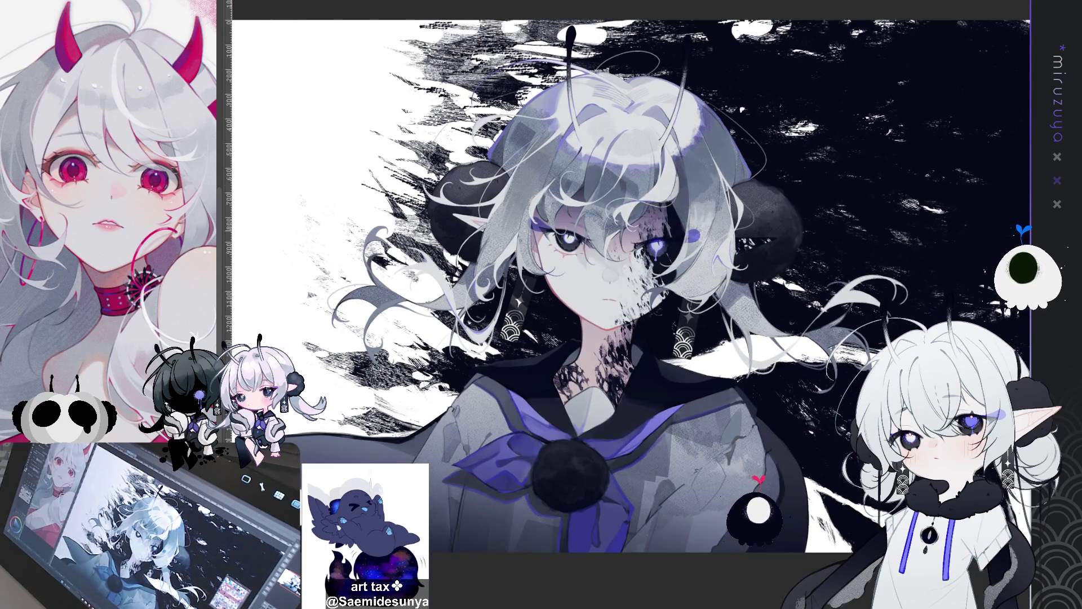
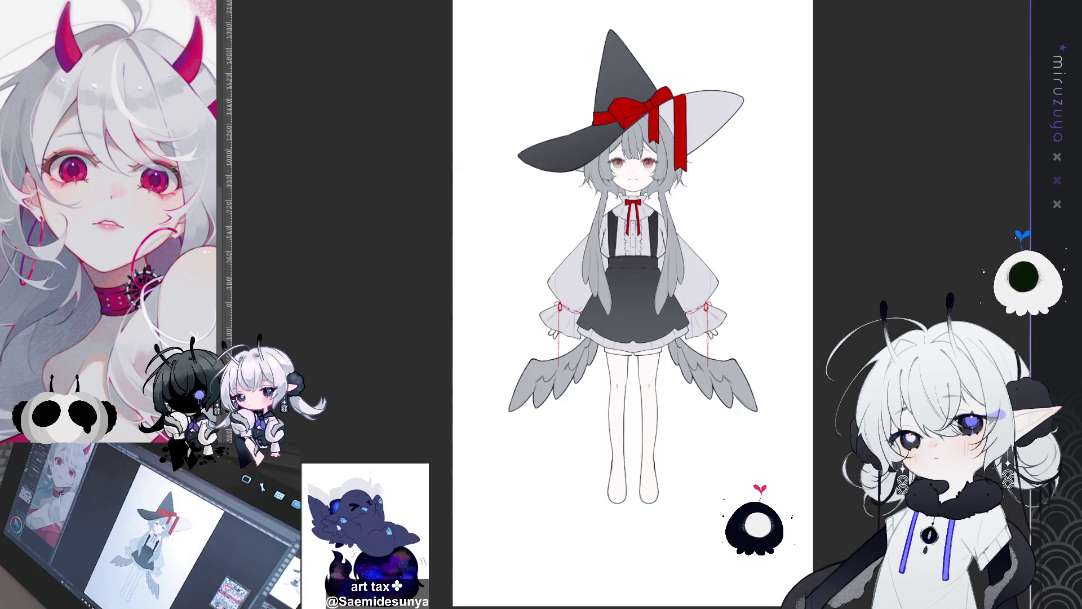
Zoom out from the witch design to bring the cushion canvas into view
scroll(574, 148, "down", 5)
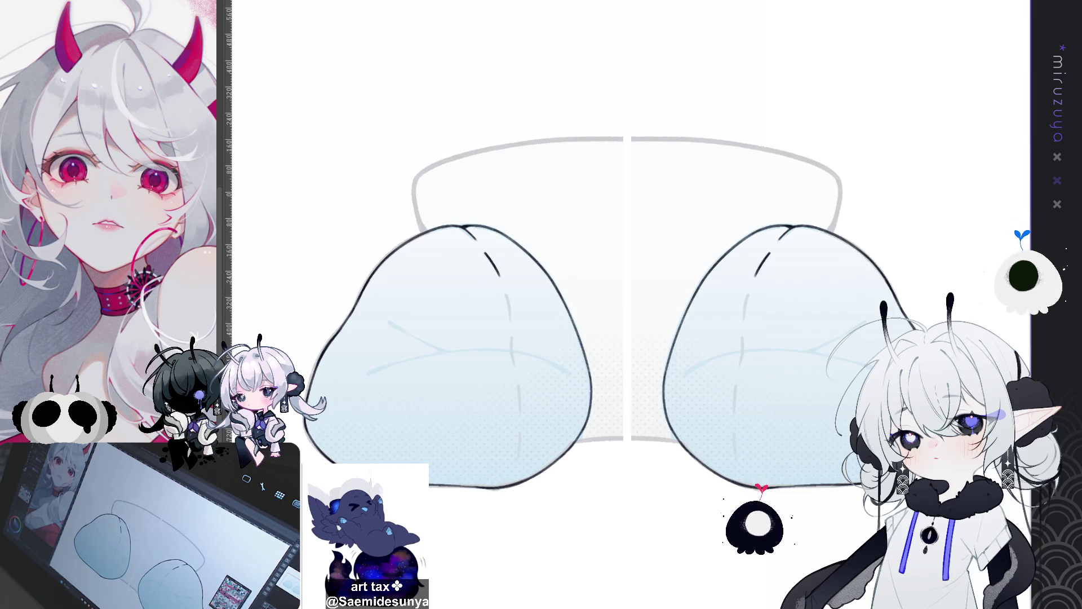
Angle the view and try the upper stitch dashes along the right cushion's seam, undoing misplaced ones
scroll(740, 131, "up", 5)
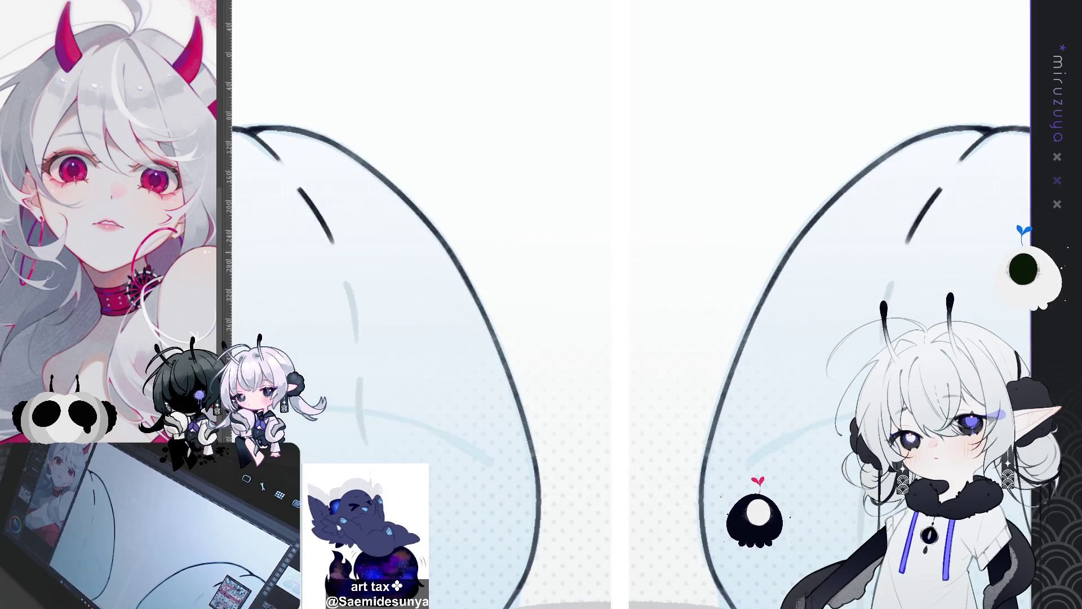
left_click_drag(740, 131, 572, 131)
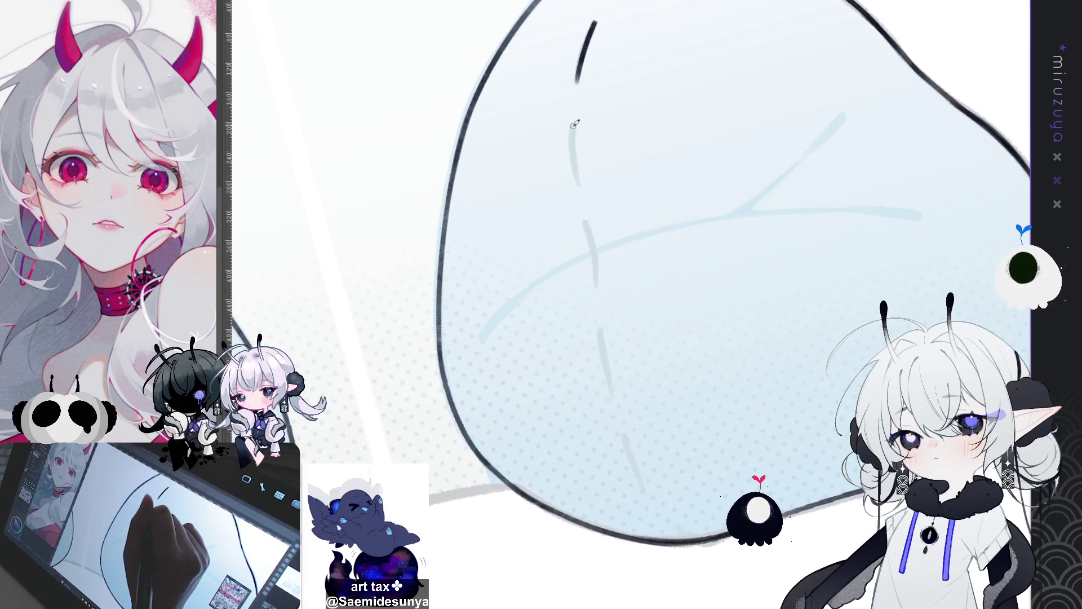
left_click_drag(571, 126, 577, 183)
key("ctrl+z")
left_click_drag(570, 121, 595, 266)
key("ctrl+z")
left_click_drag(584, 219, 595, 264)
key("ctrl+z")
left_click_drag(585, 223, 597, 288)
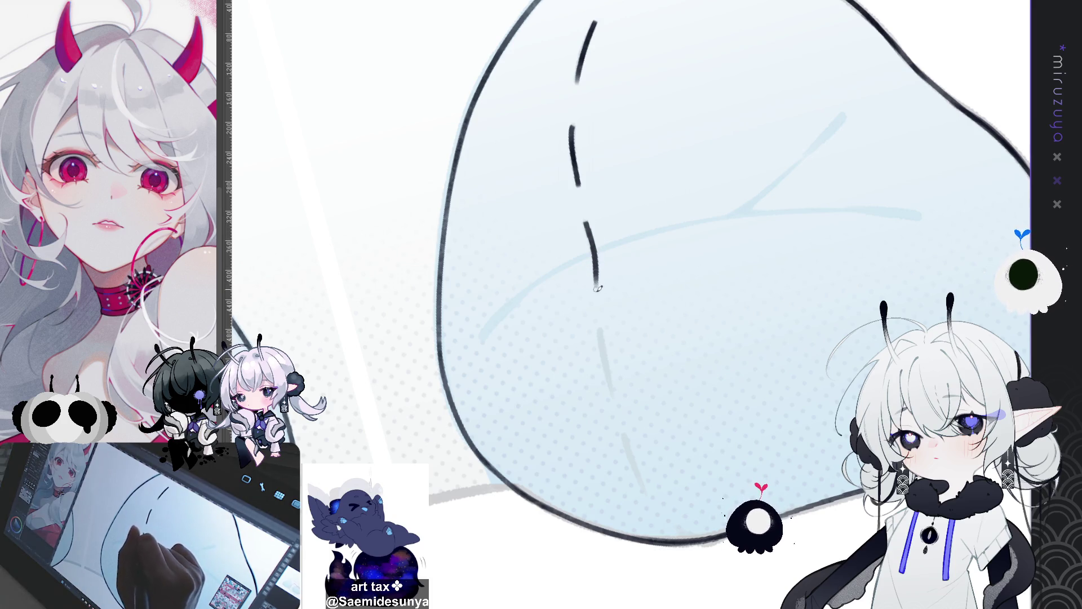
left_click_drag(599, 328, 648, 487)
mouse_move(621, 428)
left_mouse_down()
mouse_move(649, 488)
mouse_move(823, 285)
left_mouse_up()
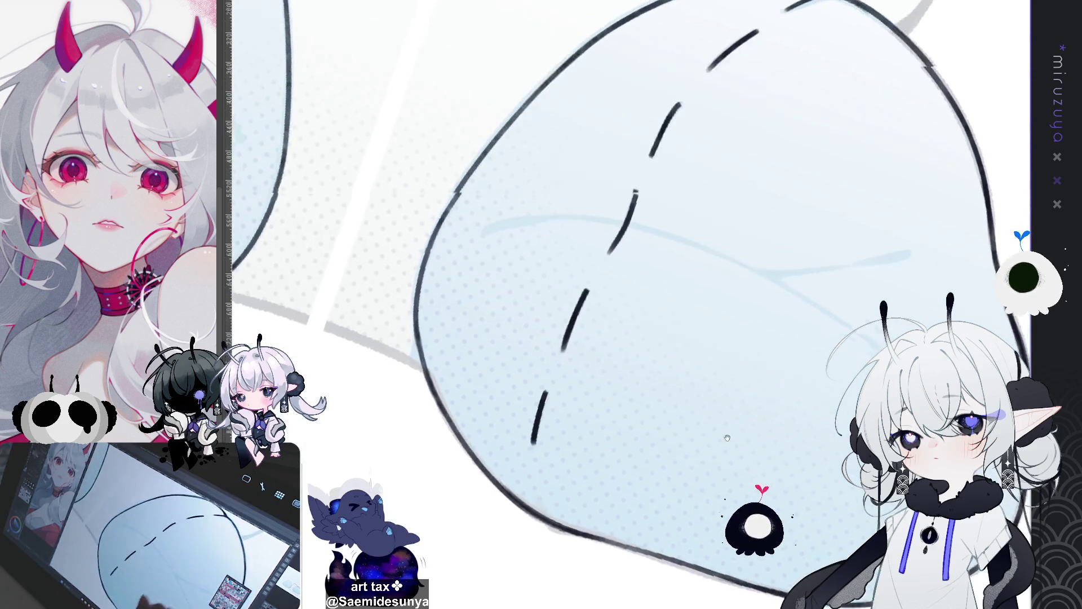
key("ctrl+z")
key("ctrl+z")
key("ctrl+z")
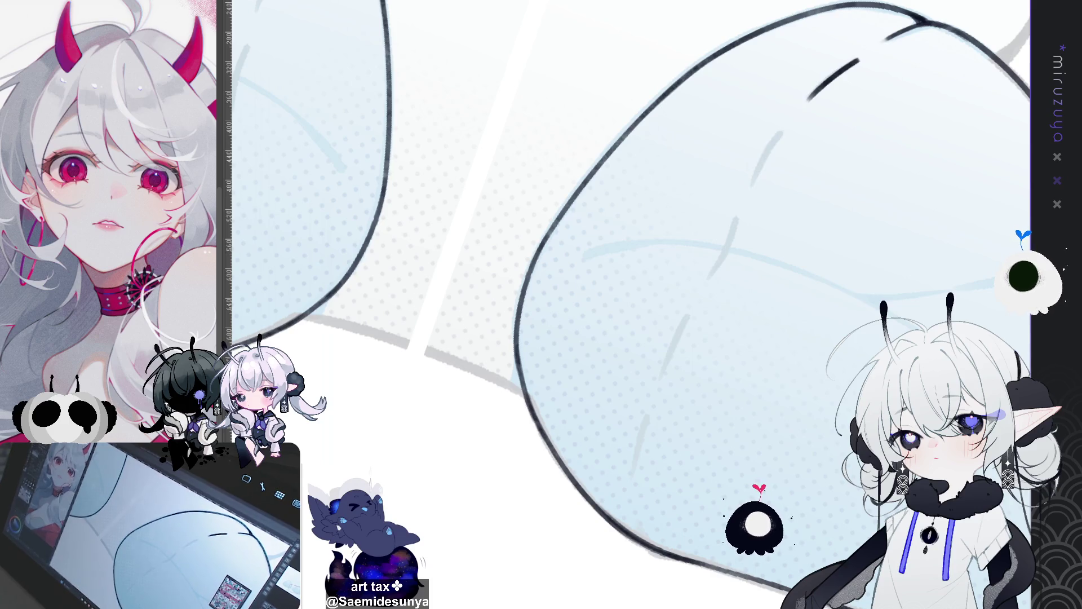
Lay a straight guide line across the canvas and ink over the faint seam dash
left_click_drag(538, 2, 373, 465)
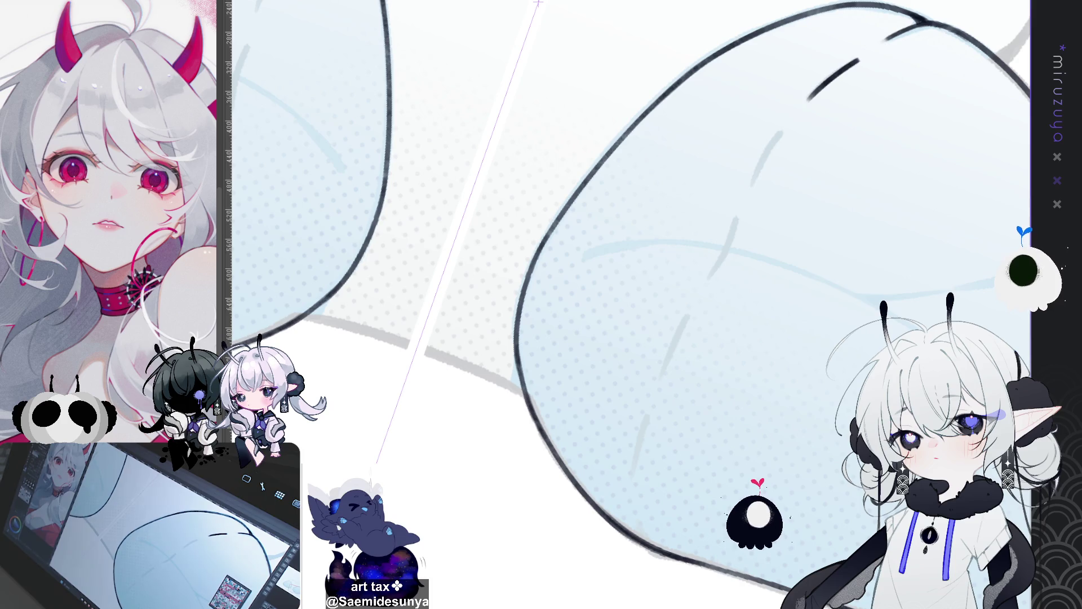
mouse_move(539, 5)
left_mouse_down()
mouse_move(620, 68)
mouse_move(658, 82)
mouse_move(661, 134)
left_mouse_up()
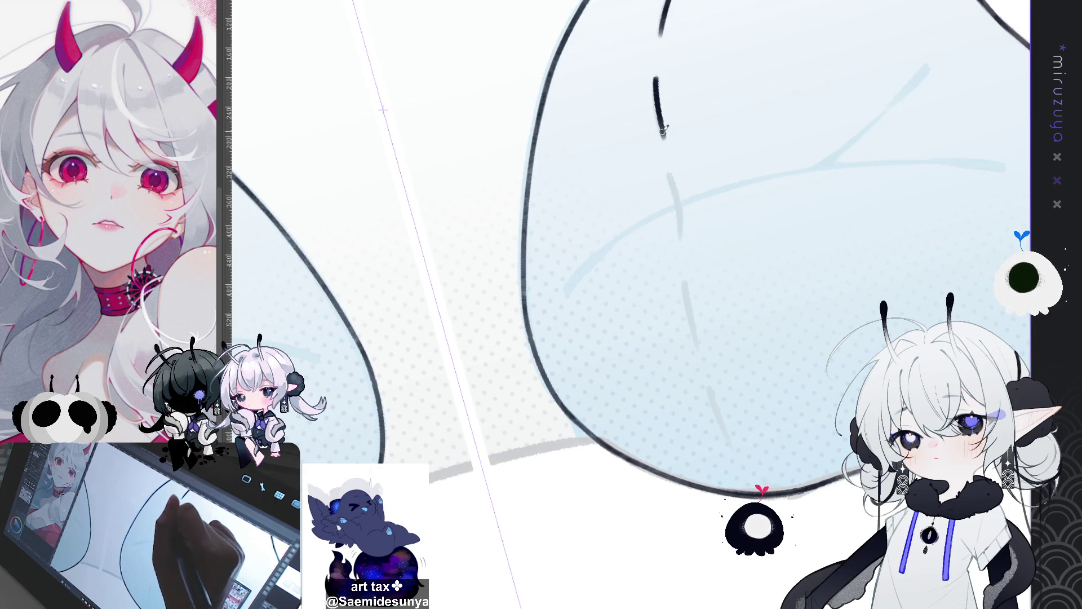
left_click_drag(668, 174, 681, 232)
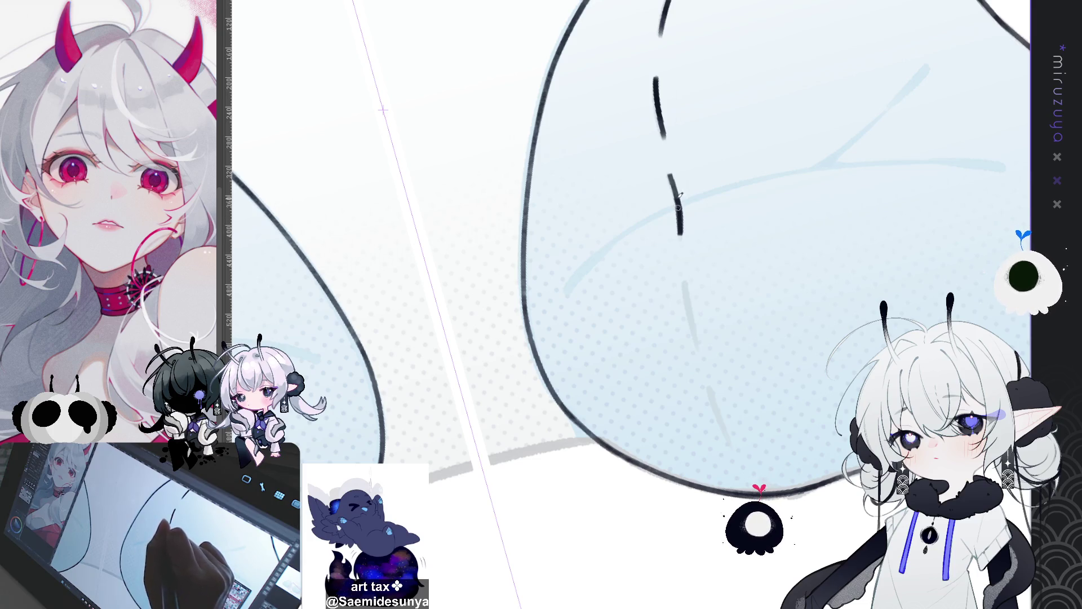
left_click_drag(683, 284, 696, 338)
key("ctrl+z")
left_click_drag(682, 284, 697, 337)
key("ctrl+z")
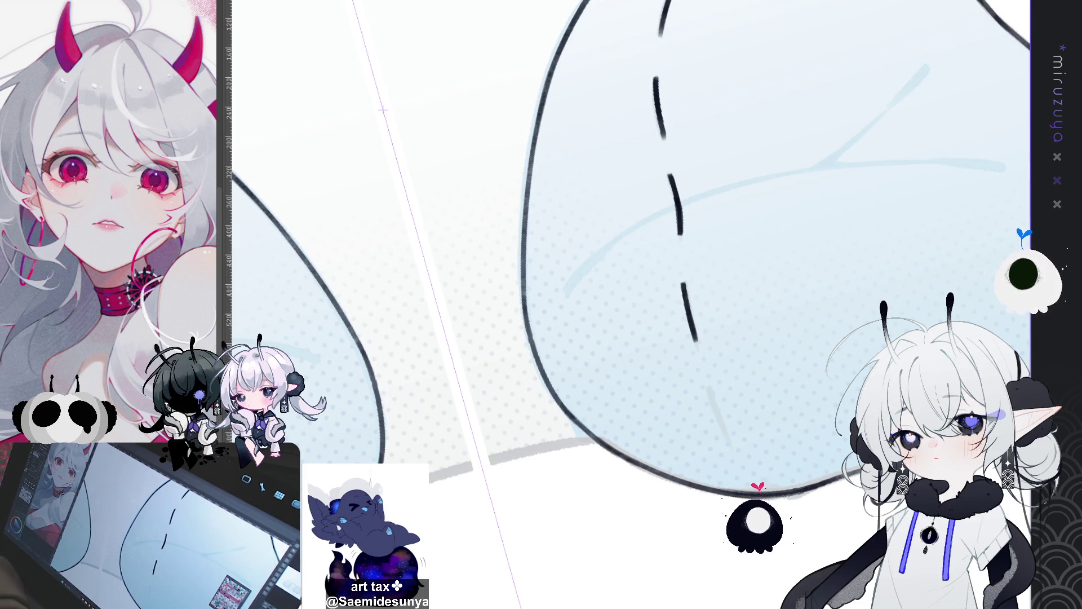
Draw the remaining stitch dashes down to the cushion outline, then reset and zoom the view
scroll(666, 304, "up", 1)
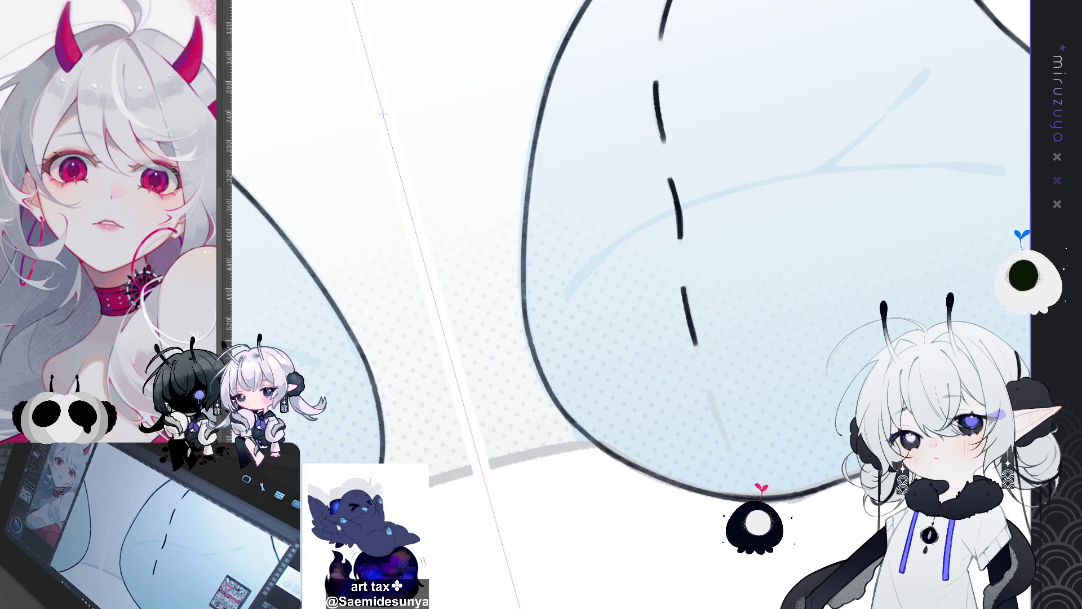
scroll(687, 269, "down", 3)
left_click_drag(687, 269, 689, 321)
key("ctrl+z")
left_click_drag(683, 270, 689, 324)
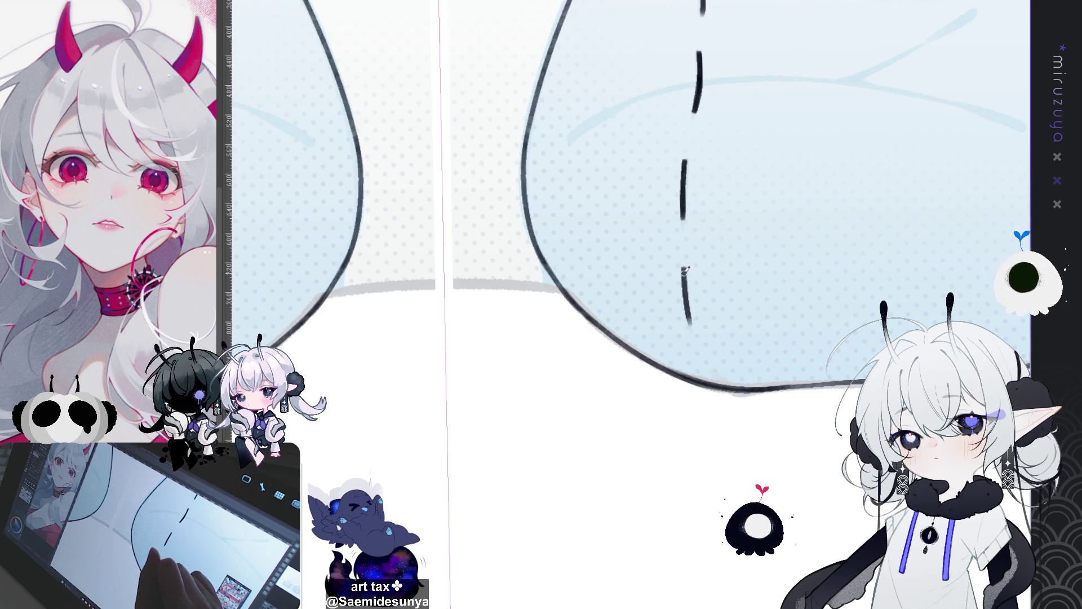
key("ctrl+z")
left_click_drag(683, 268, 689, 317)
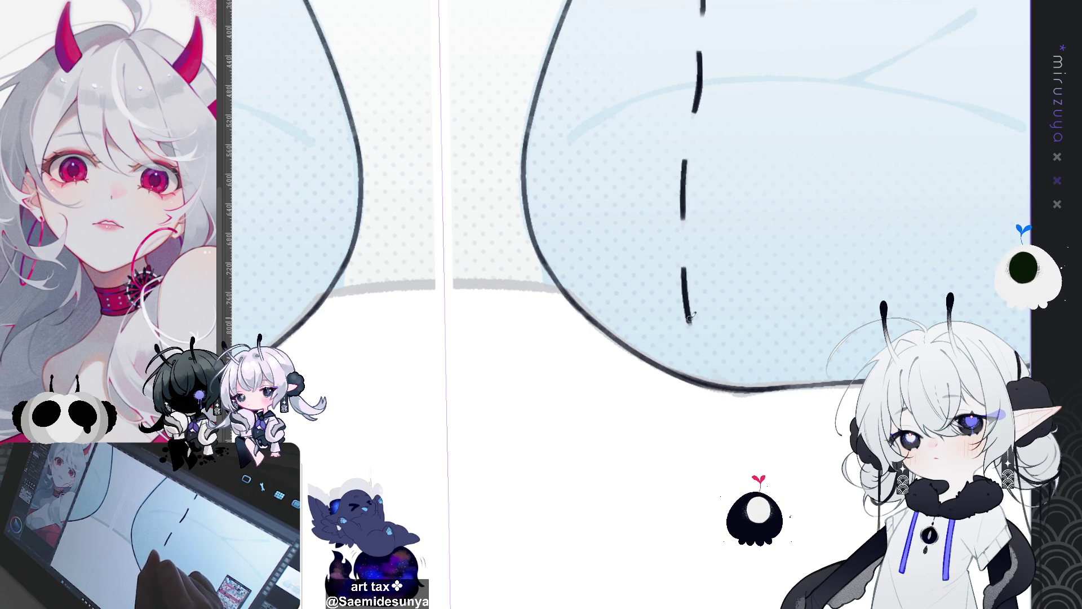
key("asciicircum")
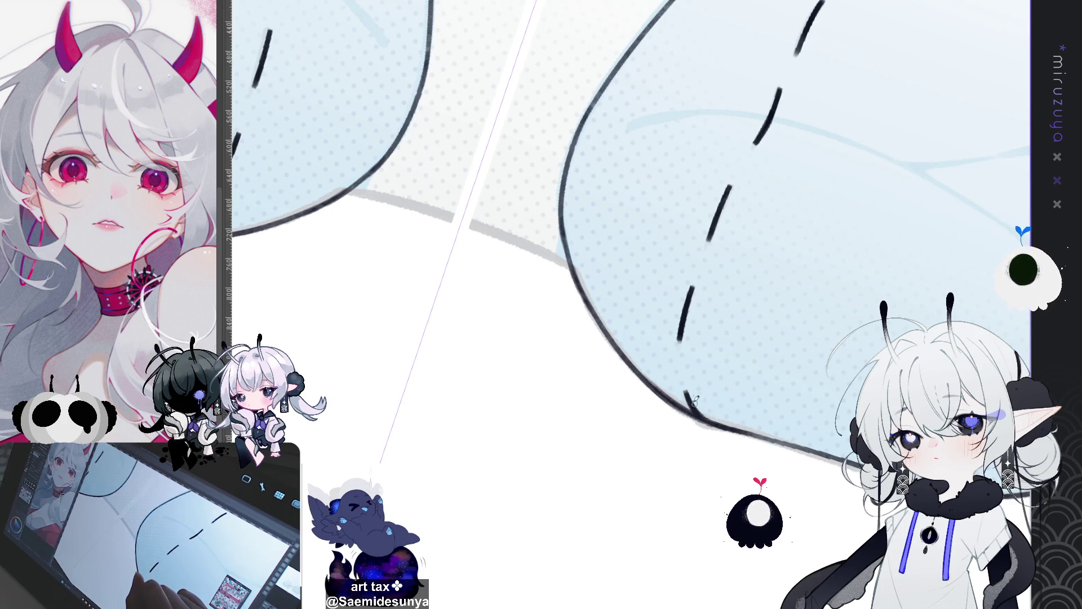
left_click_drag(683, 388, 710, 419)
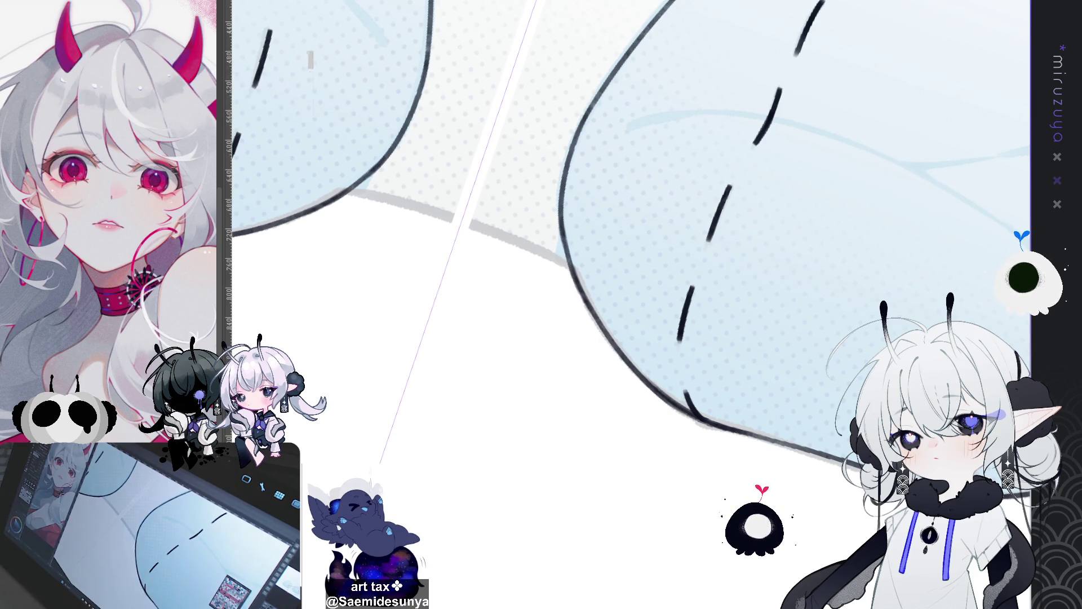
key("ctrl+0")
key("minus")
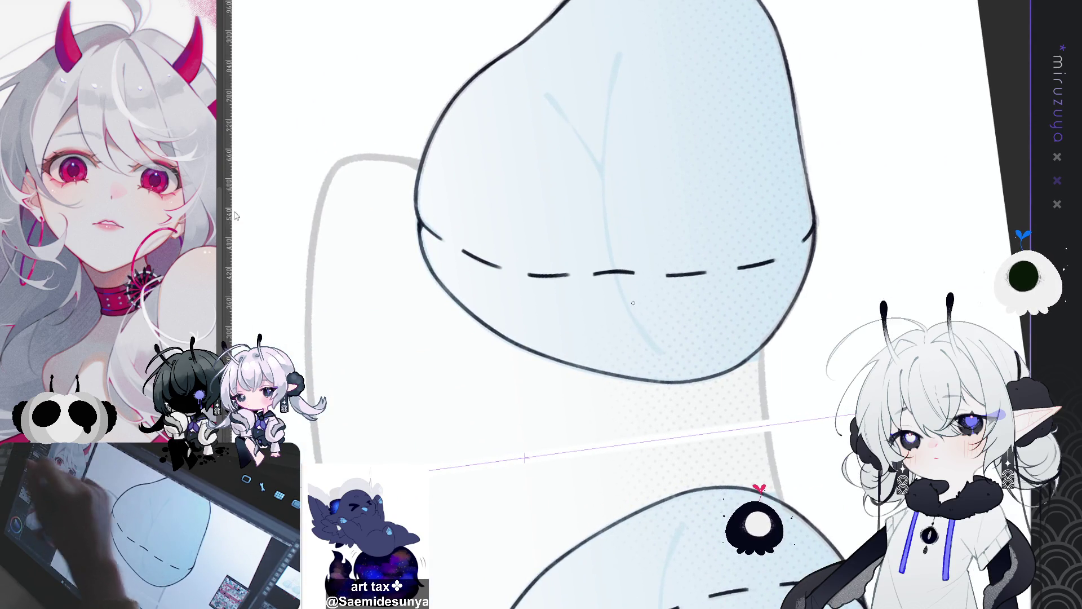
Ink the upper crease stroke along its pale guide line
left_click_drag(559, 106, 597, 166)
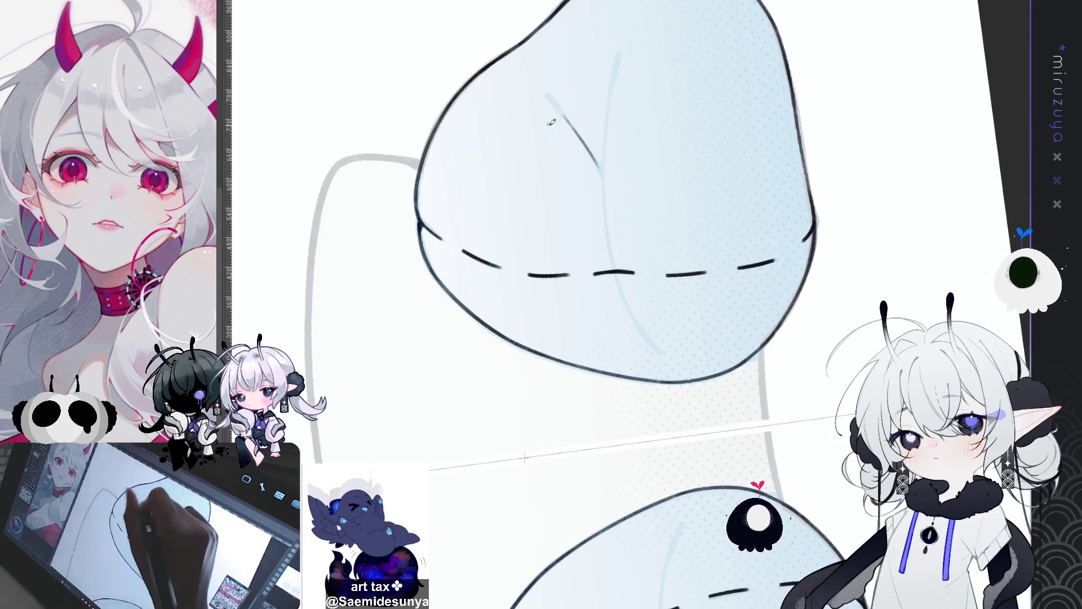
mouse_move(598, 166)
left_mouse_down()
mouse_move(577, 132)
mouse_move(598, 158)
left_mouse_up()
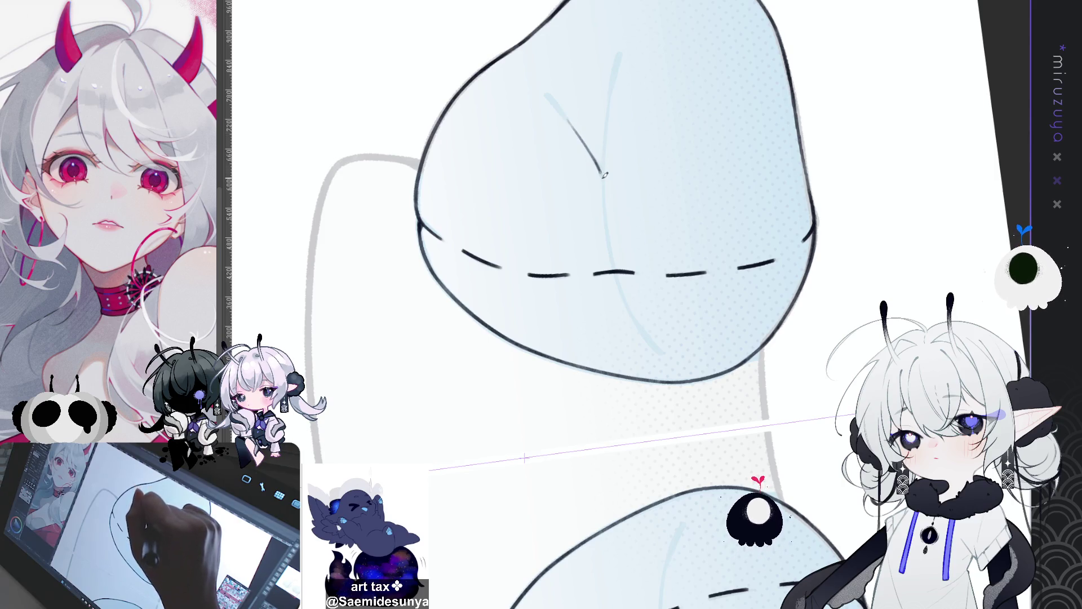
left_click_drag(599, 158, 601, 161)
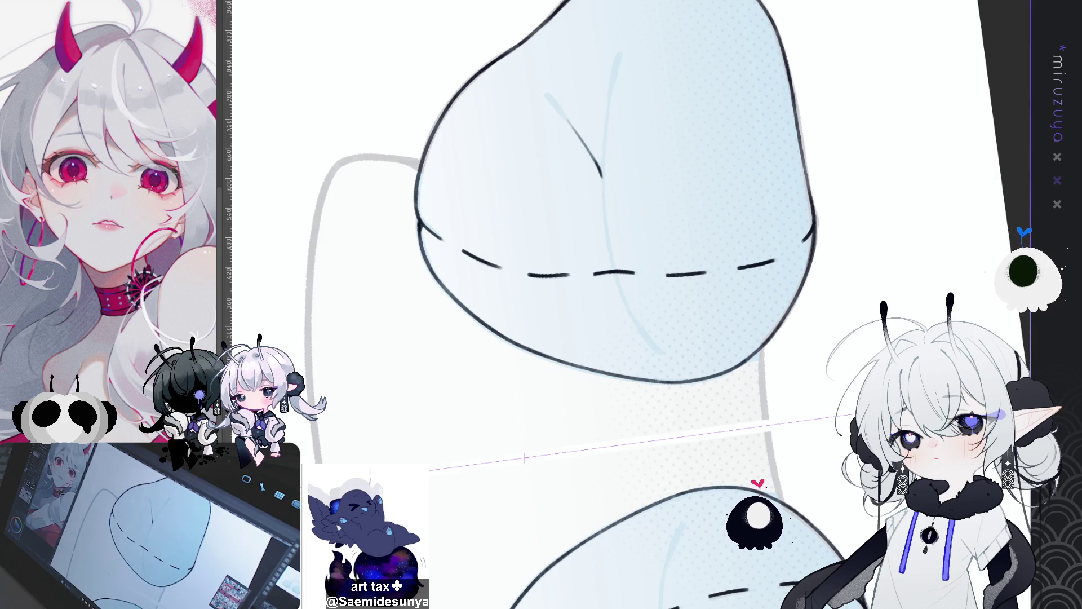
Draw the centre crease down the cushion, continuing below the stitch seam
left_click_drag(781, 196, 787, 230)
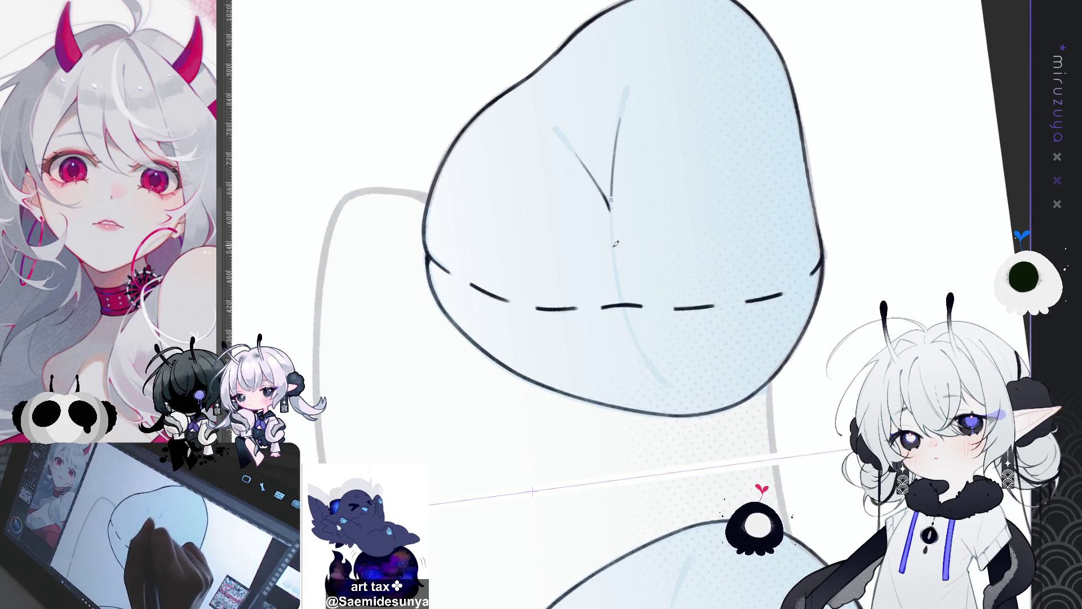
left_click_drag(627, 88, 614, 248)
key("ctrl+z")
mouse_move(627, 88)
left_mouse_down()
mouse_move(615, 248)
mouse_move(626, 290)
left_mouse_up()
key("ctrl+z")
left_click_drag(613, 225, 626, 291)
key("ctrl+z")
mouse_move(613, 226)
left_mouse_down()
mouse_move(623, 290)
mouse_move(661, 367)
mouse_move(634, 332)
left_mouse_up()
key("ctrl+z")
key("ctrl+z")
left_click_drag(656, 370, 631, 318)
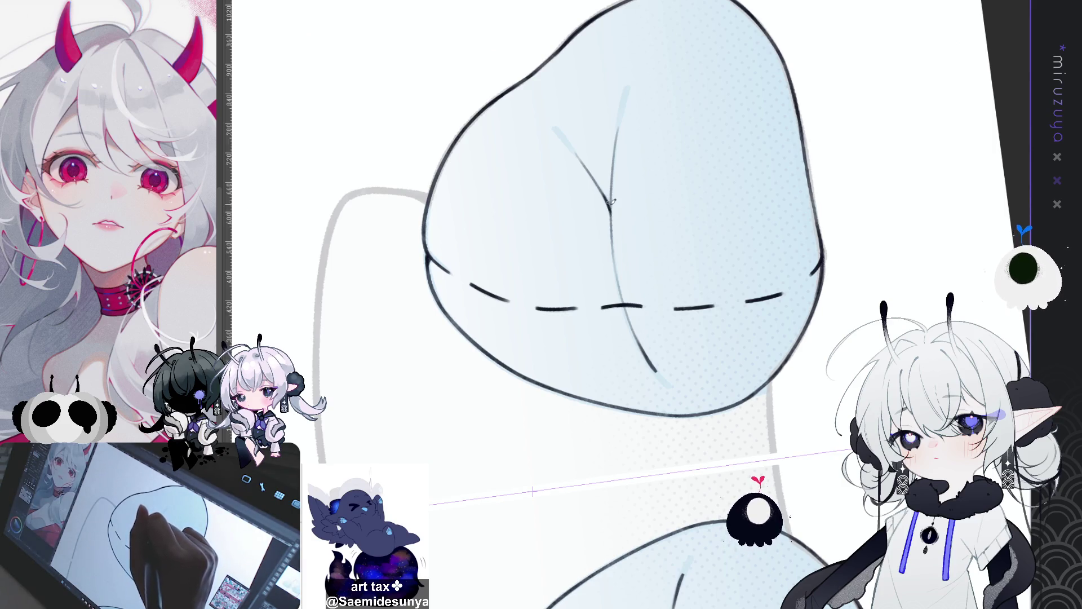
Darken the upper branch and inner line of the Y-shaped crease
left_click_drag(563, 374, 520, 128)
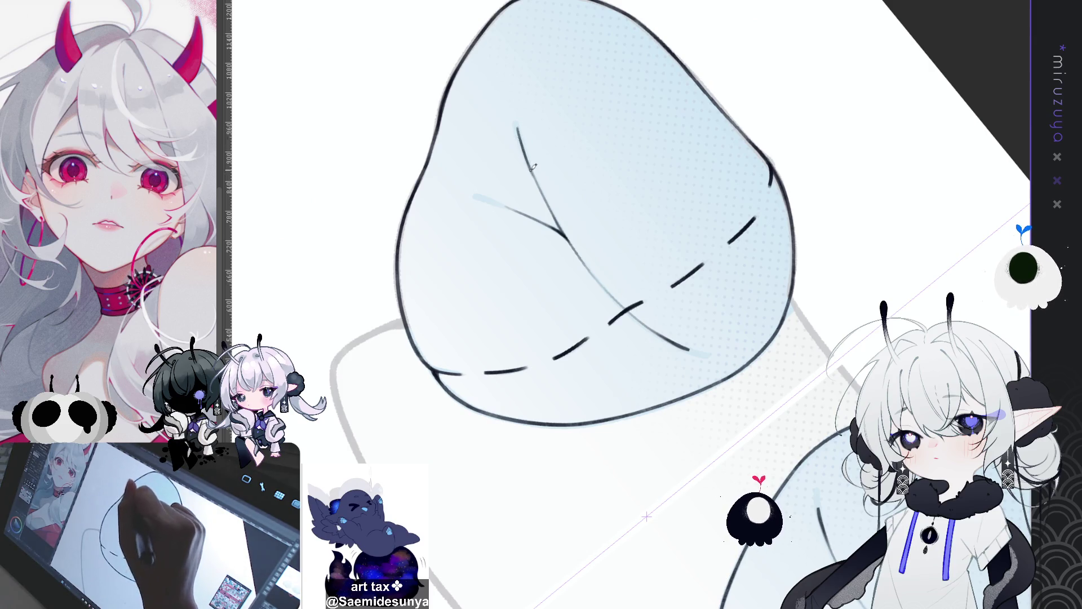
left_click_drag(518, 131, 538, 176)
mouse_move(520, 128)
left_mouse_down()
mouse_move(539, 171)
mouse_move(861, 199)
left_mouse_up()
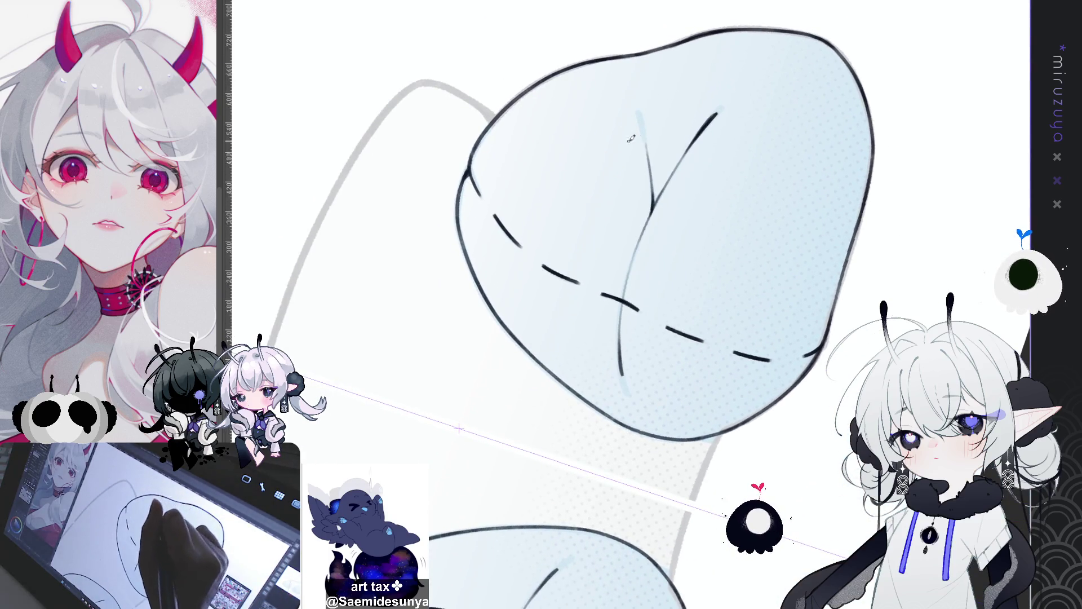